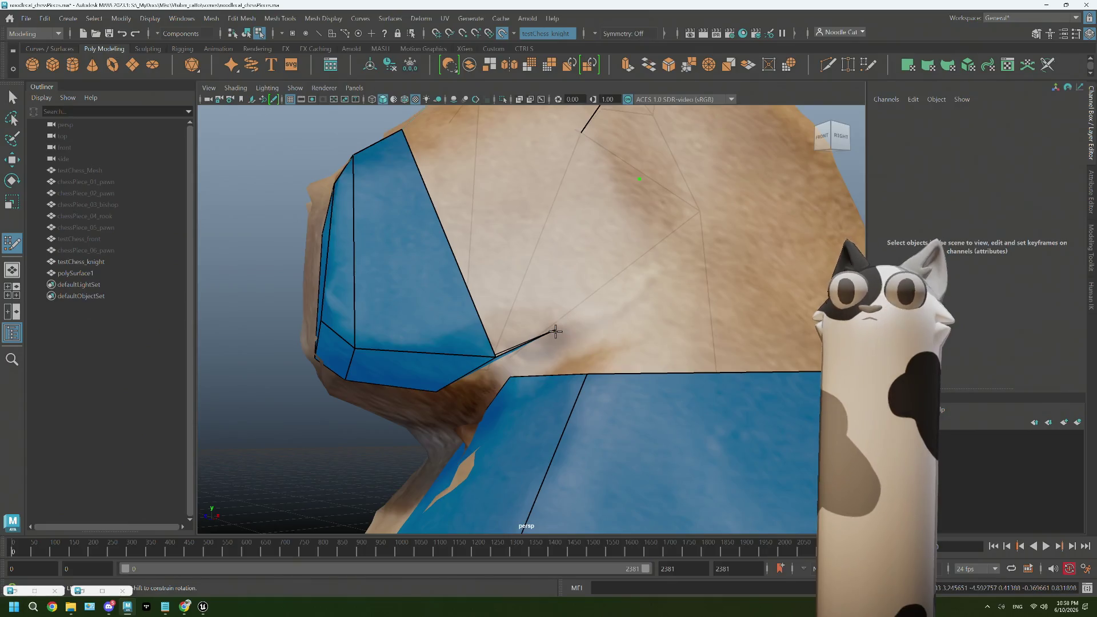
# - Replace a stray dot with a new vertex on the knight's cheek and fill a quad there
pyautogui.keyDown('alt'); pyautogui.moveTo(556, 330); pyautogui.dragTo(553, 338); pyautogui.keyUp('alt')
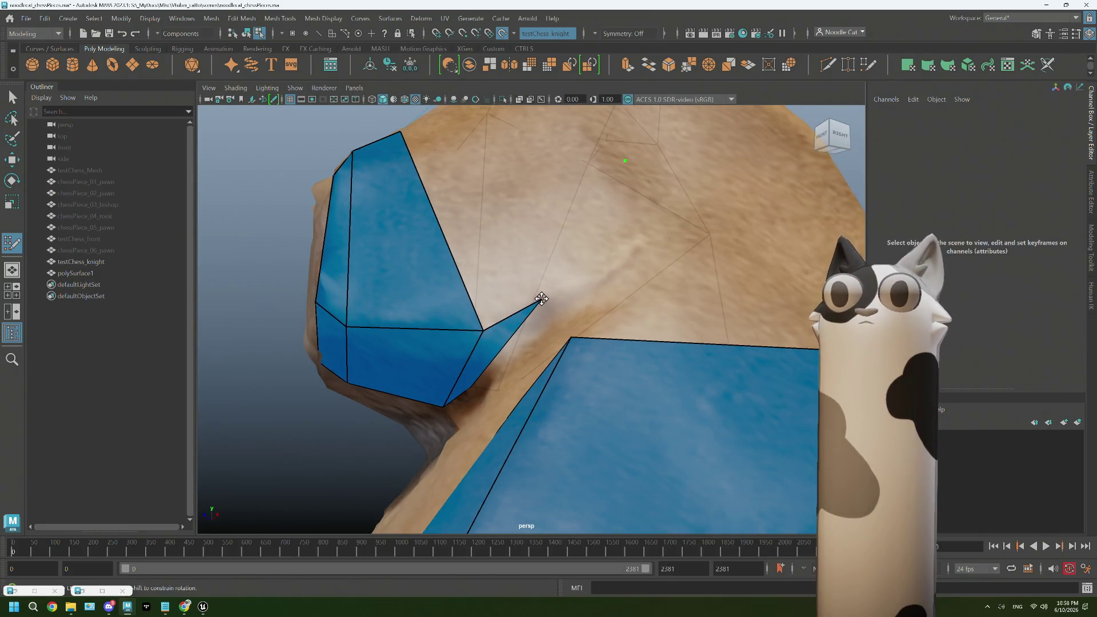
pyautogui.scroll(-3, 541, 263)
pyautogui.moveTo(544, 277)
pyautogui.keyDown('alt'); pyautogui.mouseDown()
pyautogui.moveTo(521, 347)
pyautogui.moveTo(512, 320)
pyautogui.moveTo(521, 327)
pyautogui.mouseUp(); pyautogui.keyUp('alt')
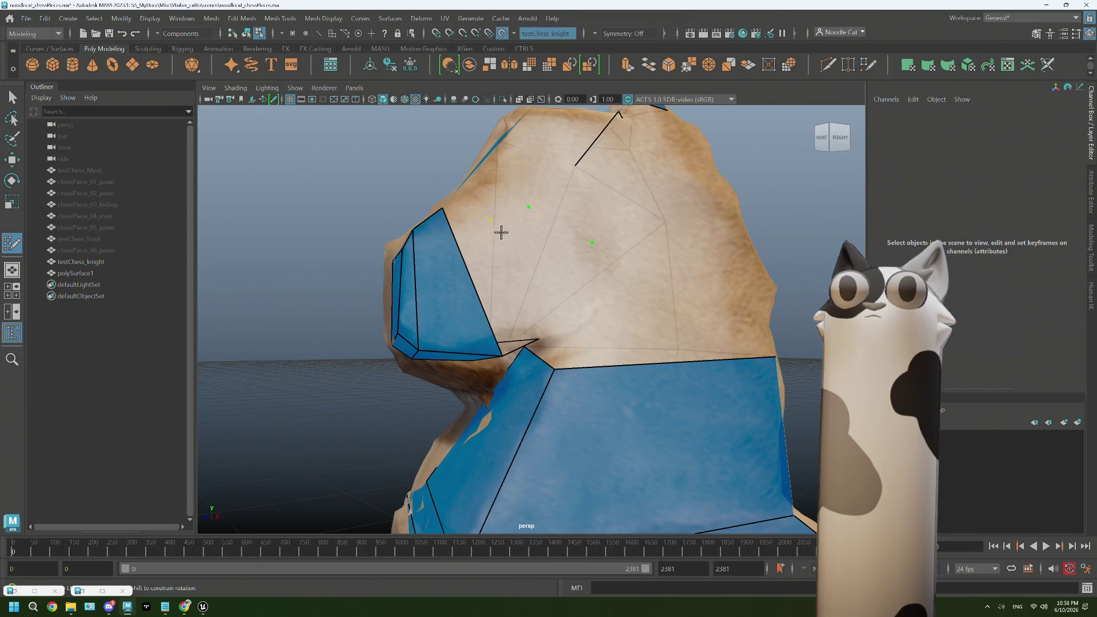
pyautogui.hotkey('ctrl', 'z')
pyautogui.click(537, 243)
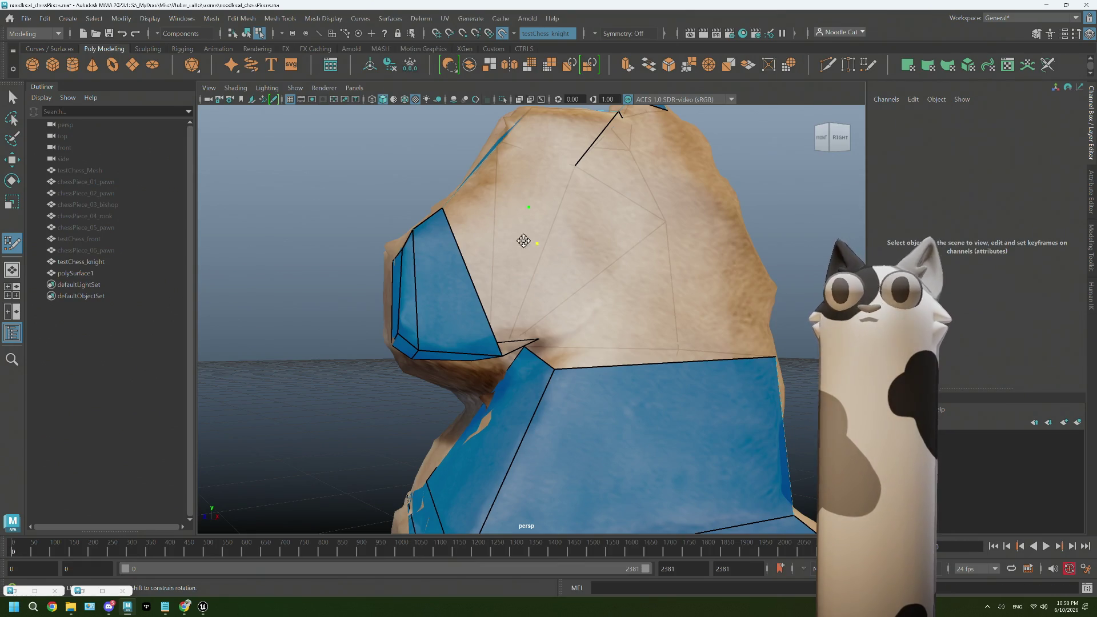
pyautogui.keyDown('shift'); pyautogui.click(517, 279); pyautogui.keyUp('shift')
pyautogui.moveTo(518, 279)
pyautogui.keyDown('alt'); pyautogui.mouseDown()
pyautogui.moveTo(534, 309)
pyautogui.moveTo(512, 257)
pyautogui.moveTo(551, 379)
pyautogui.moveTo(519, 360)
pyautogui.moveTo(548, 381)
pyautogui.moveTo(484, 364)
pyautogui.mouseUp(); pyautogui.keyUp('alt')
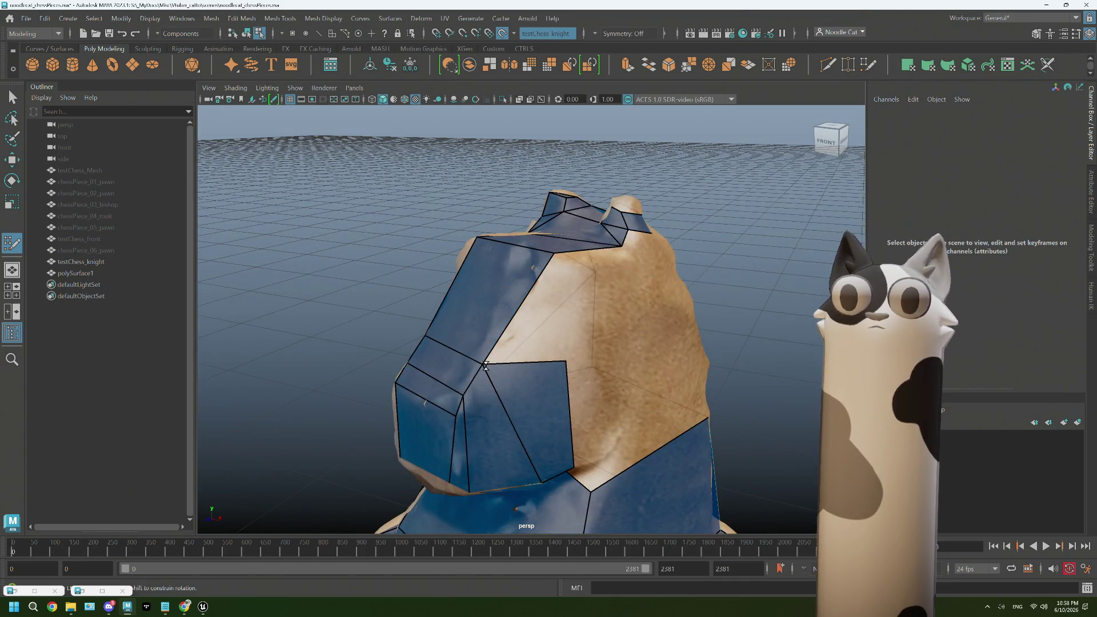
# - Snap the new face's corners onto the neighbouring retopology edges
pyautogui.moveTo(566, 362); pyautogui.dragTo(554, 312)
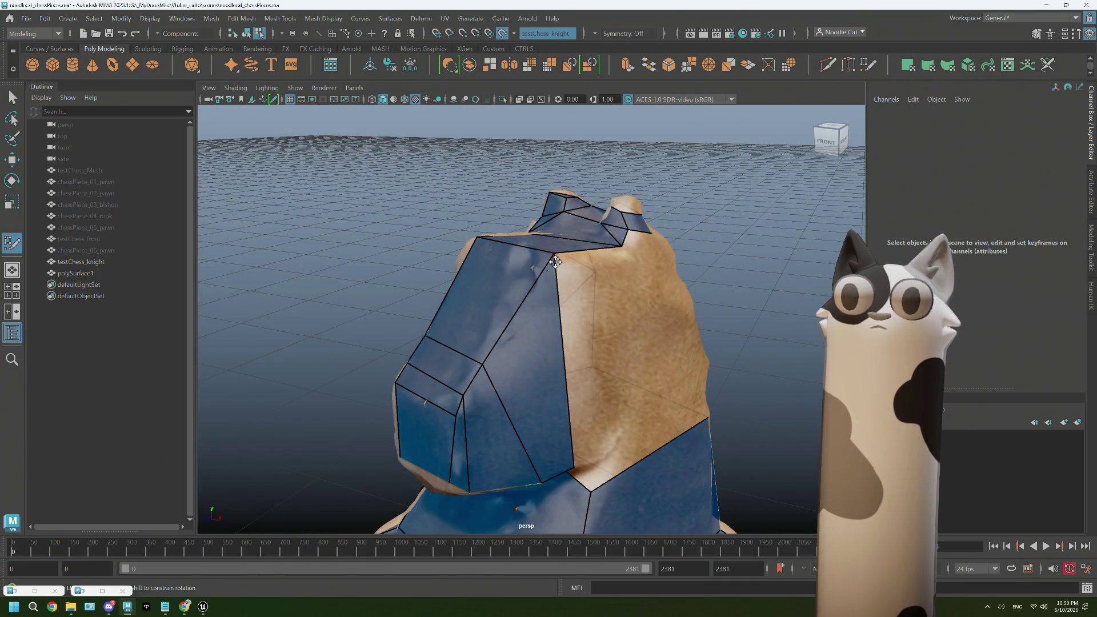
pyautogui.moveTo(556, 261)
pyautogui.keyDown('alt'); pyautogui.mouseDown()
pyautogui.moveTo(561, 360)
pyautogui.moveTo(539, 322)
pyautogui.moveTo(516, 318)
pyautogui.mouseUp(); pyautogui.keyUp('alt')
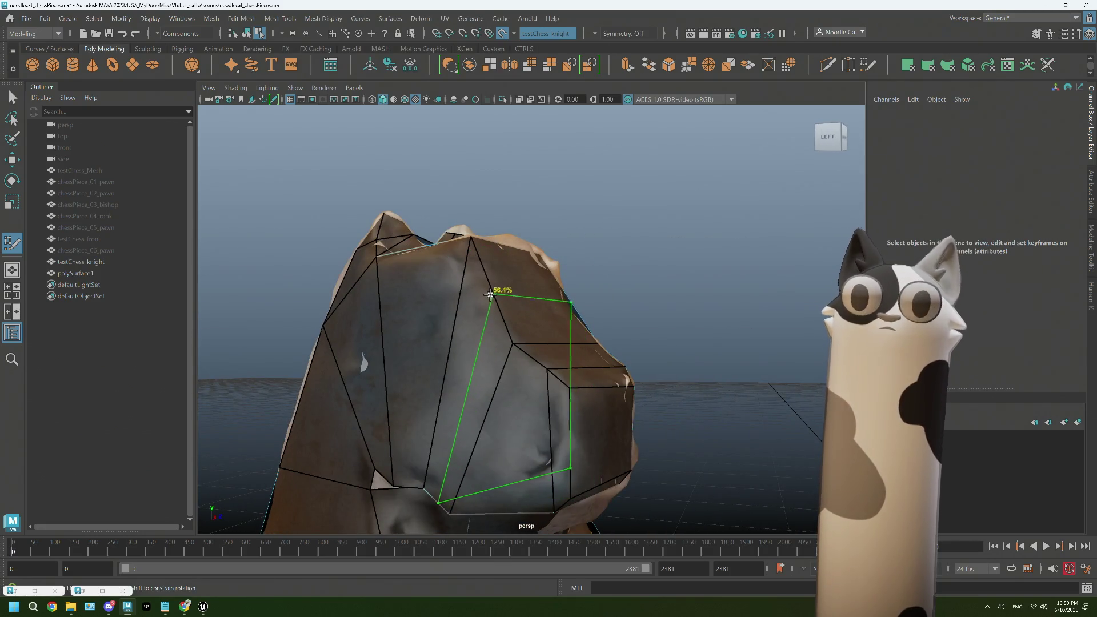
pyautogui.moveTo(520, 299)
pyautogui.keyDown('alt'); pyautogui.mouseDown()
pyautogui.moveTo(490, 312)
pyautogui.moveTo(712, 300)
pyautogui.mouseUp(); pyautogui.keyUp('alt')
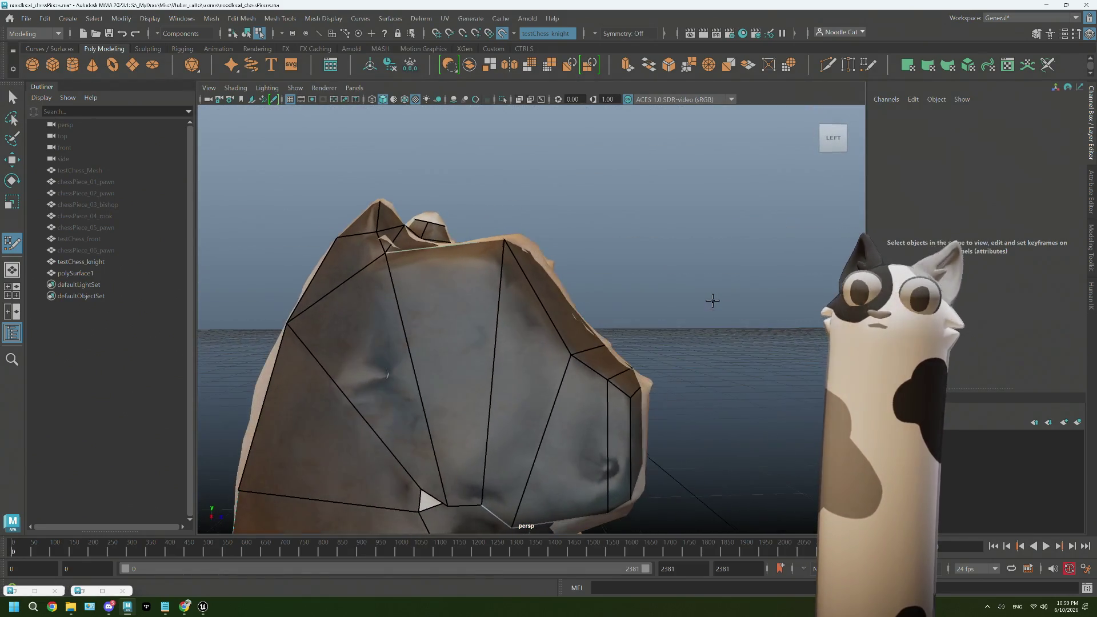
pyautogui.keyDown('alt'); pyautogui.moveTo(533, 458); pyautogui.dragTo(542, 444); pyautogui.keyUp('alt')
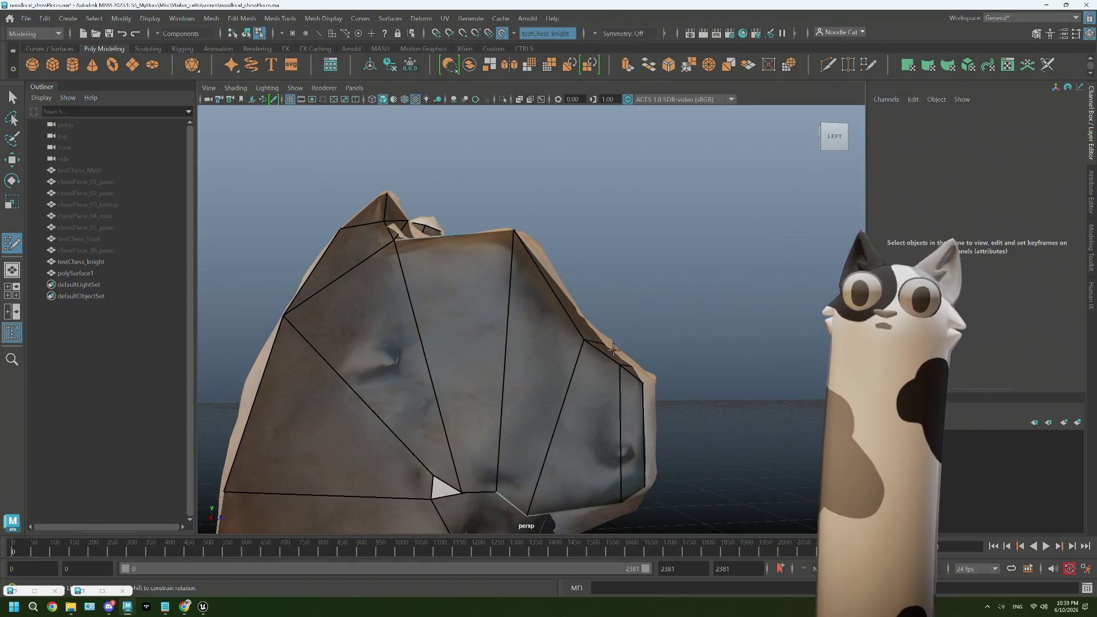
pyautogui.keyDown('alt'); pyautogui.moveTo(627, 364); pyautogui.dragTo(618, 396); pyautogui.keyUp('alt')
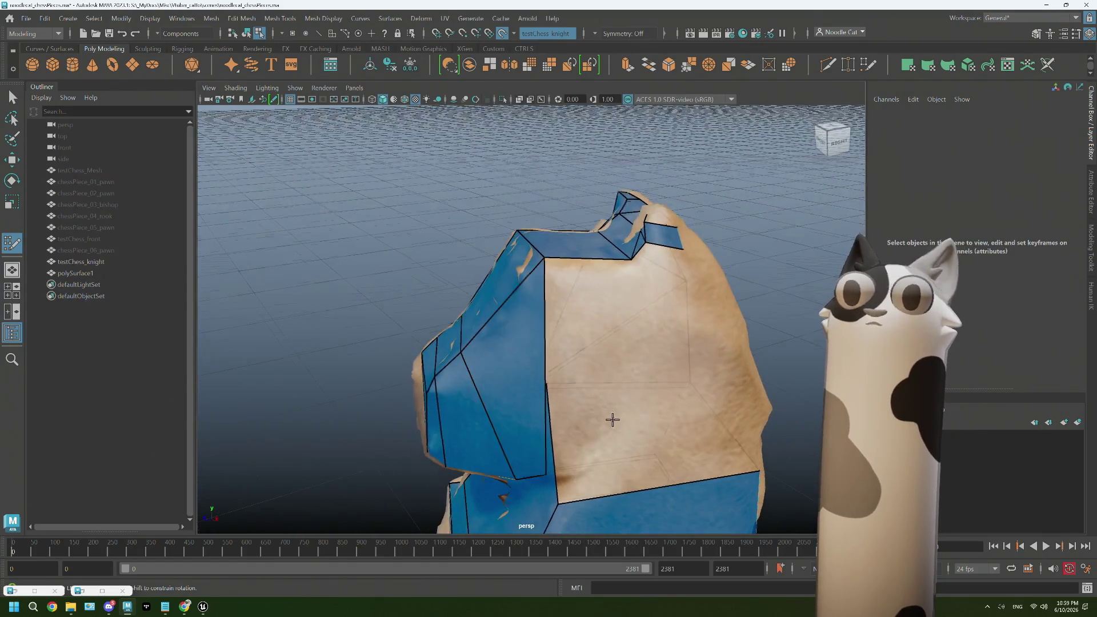
# - Pull the vertex under the knight's muzzle outward to fit the scanned surface
pyautogui.moveTo(588, 447)
pyautogui.keyDown('alt'); pyautogui.mouseDown()
pyautogui.moveTo(666, 441)
pyautogui.moveTo(561, 446)
pyautogui.moveTo(580, 444)
pyautogui.moveTo(590, 367)
pyautogui.moveTo(582, 374)
pyautogui.moveTo(553, 409)
pyautogui.moveTo(588, 387)
pyautogui.moveTo(644, 395)
pyautogui.mouseUp(); pyautogui.keyUp('alt')
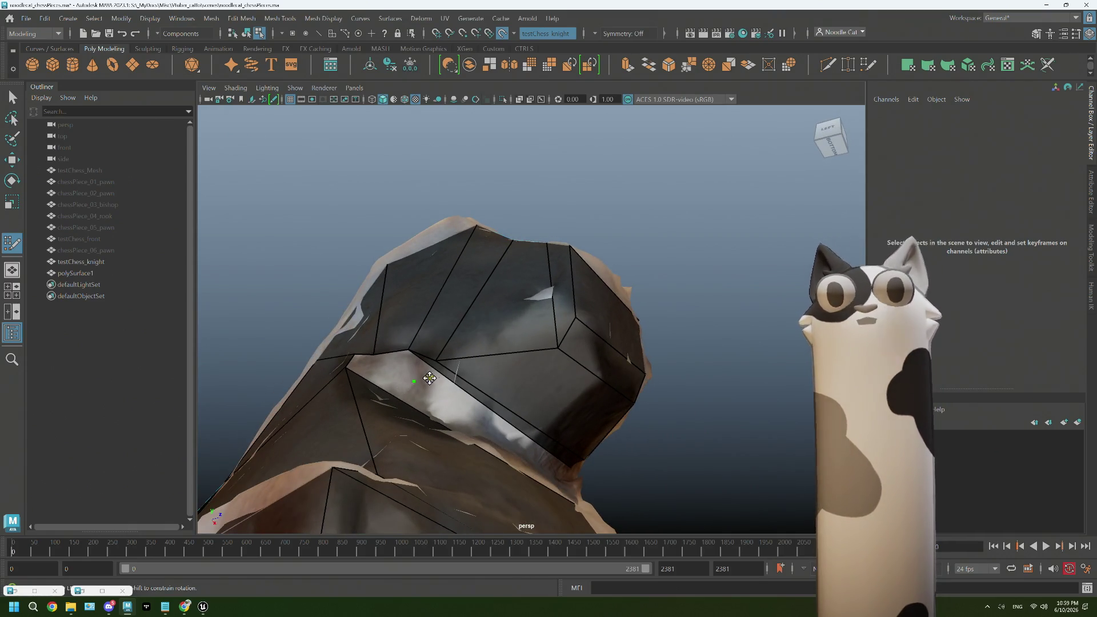
pyautogui.keyDown('alt'); pyautogui.moveTo(402, 365); pyautogui.dragTo(404, 387); pyautogui.keyUp('alt')
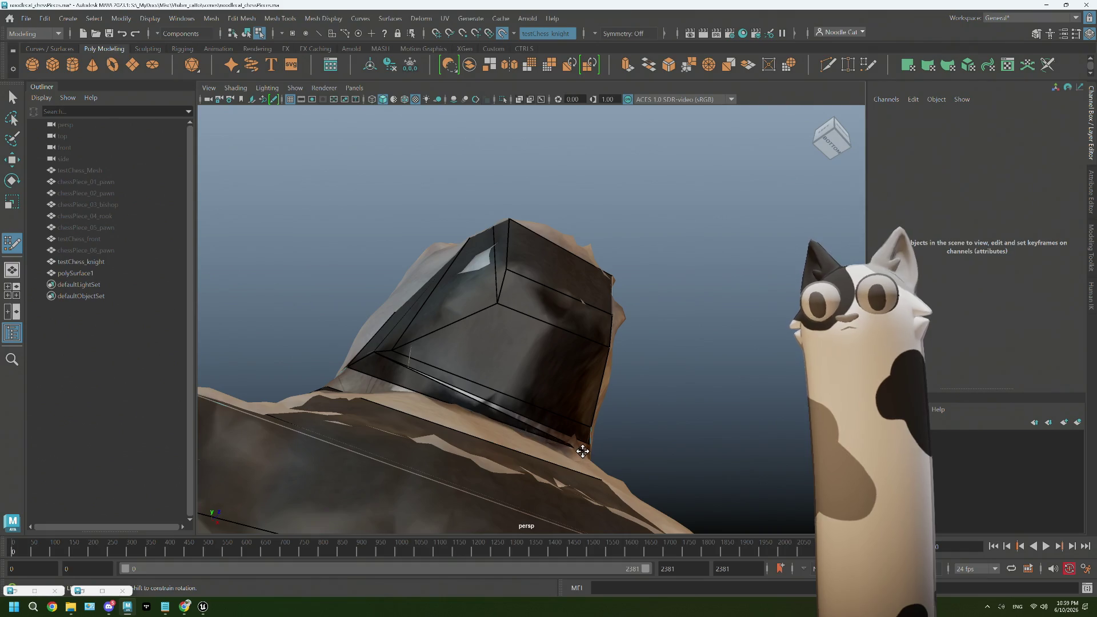
pyautogui.moveTo(583, 451)
pyautogui.keyDown('alt'); pyautogui.mouseDown()
pyautogui.moveTo(545, 467)
pyautogui.moveTo(572, 419)
pyautogui.mouseUp(); pyautogui.keyUp('alt')
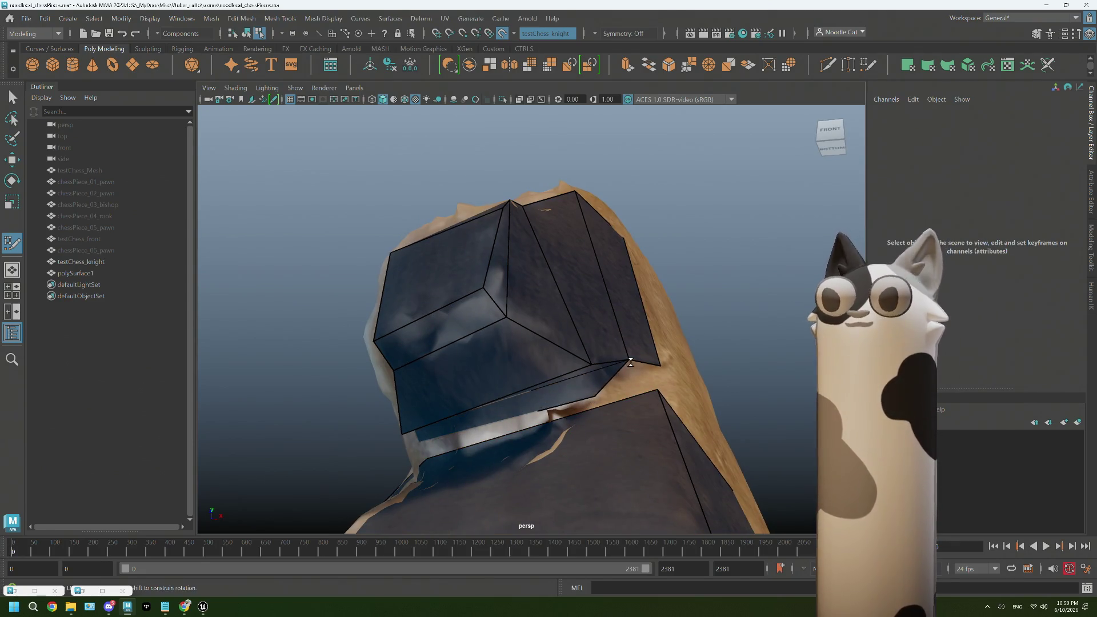
pyautogui.moveTo(611, 395)
pyautogui.mouseDown()
pyautogui.moveTo(668, 366)
pyautogui.moveTo(587, 425)
pyautogui.mouseUp()
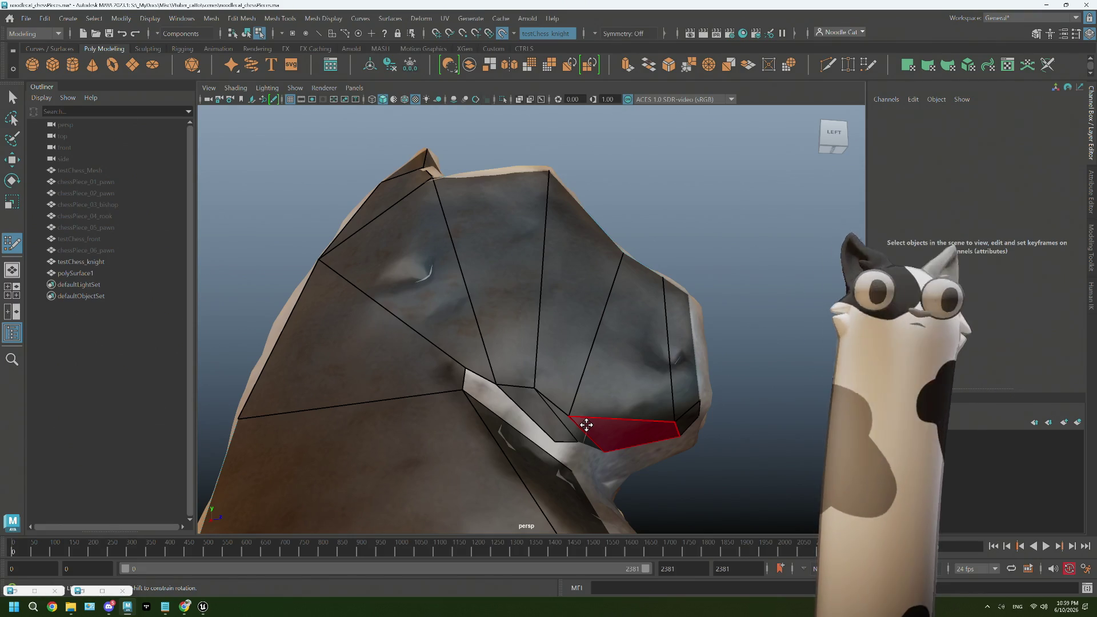
# - Delete the badly placed quad face on the knight's neck
pyautogui.moveTo(572, 342)
pyautogui.keyDown('alt'); pyautogui.mouseDown()
pyautogui.moveTo(568, 422)
pyautogui.moveTo(465, 421)
pyautogui.moveTo(559, 424)
pyautogui.moveTo(468, 421)
pyautogui.moveTo(592, 396)
pyautogui.mouseUp(); pyautogui.keyUp('alt')
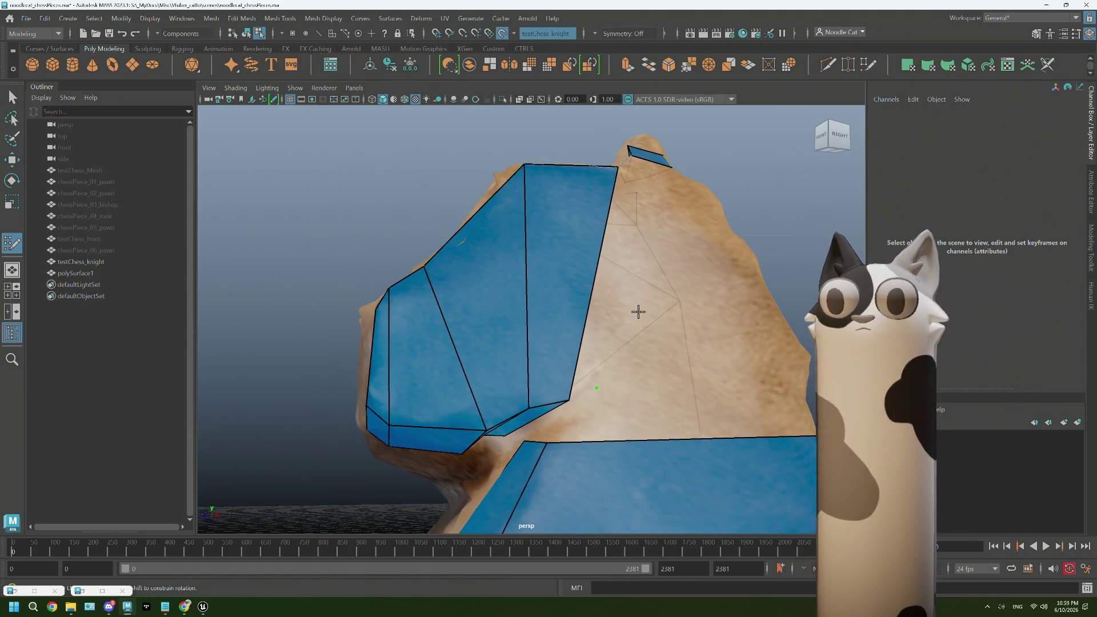
pyautogui.moveTo(638, 311)
pyautogui.keyDown('alt'); pyautogui.mouseDown()
pyautogui.moveTo(766, 323)
pyautogui.moveTo(650, 314)
pyautogui.moveTo(437, 362)
pyautogui.moveTo(480, 353)
pyautogui.mouseUp(); pyautogui.keyUp('alt')
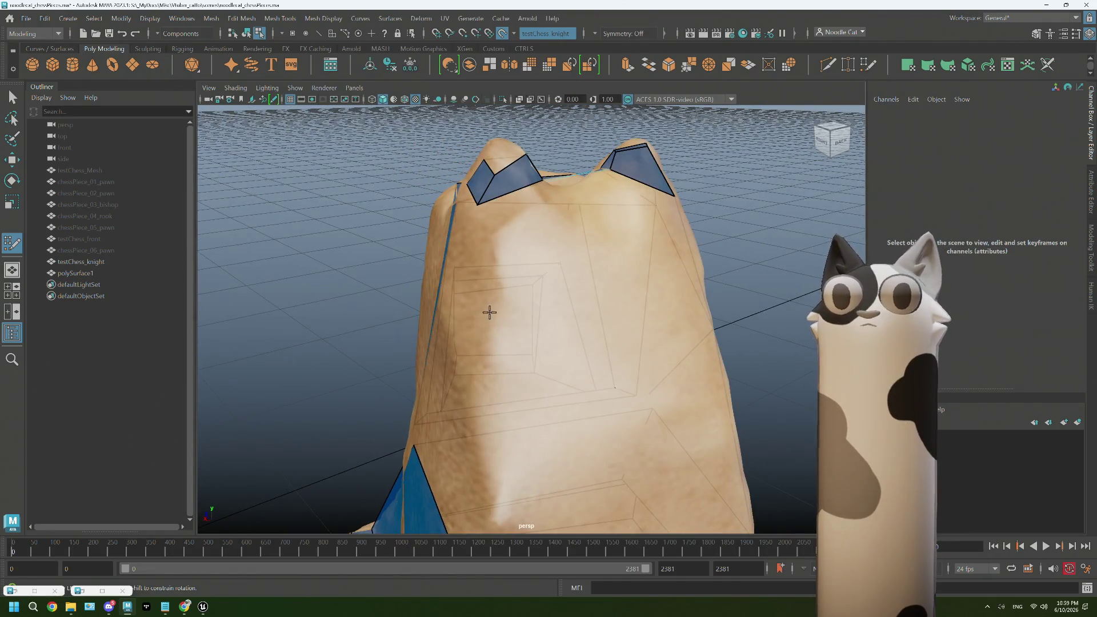
pyautogui.moveTo(490, 312)
pyautogui.keyDown('alt'); pyautogui.mouseDown()
pyautogui.moveTo(472, 355)
pyautogui.moveTo(497, 346)
pyautogui.mouseUp(); pyautogui.keyUp('alt')
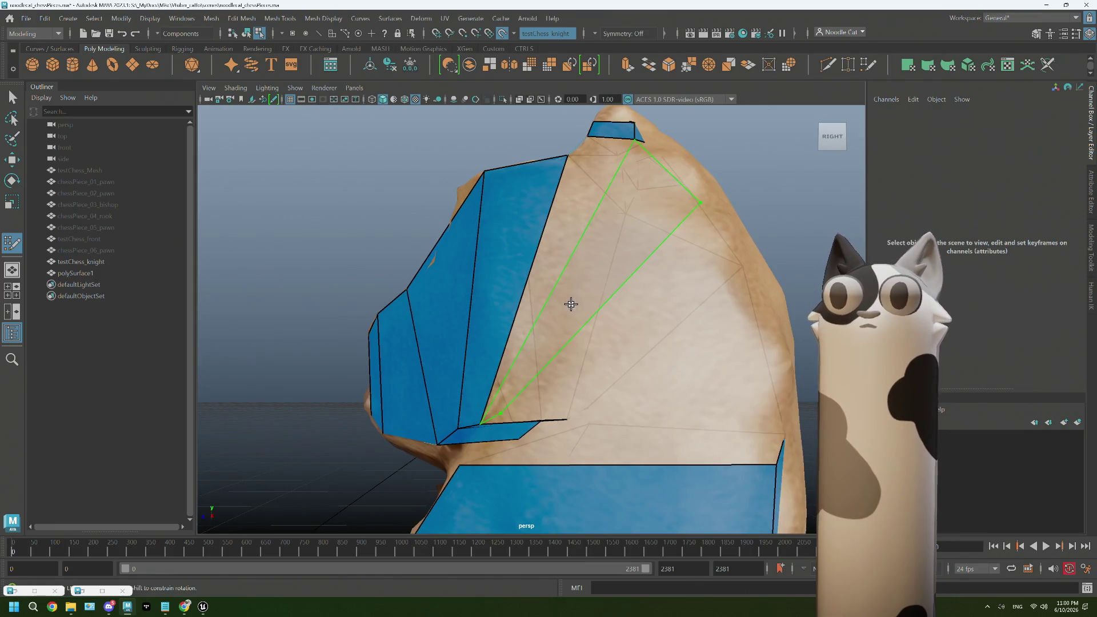
pyautogui.moveTo(537, 376)
pyautogui.keyDown('alt'); pyautogui.mouseDown()
pyautogui.moveTo(559, 365)
pyautogui.moveTo(530, 384)
pyautogui.mouseUp(); pyautogui.keyUp('alt')
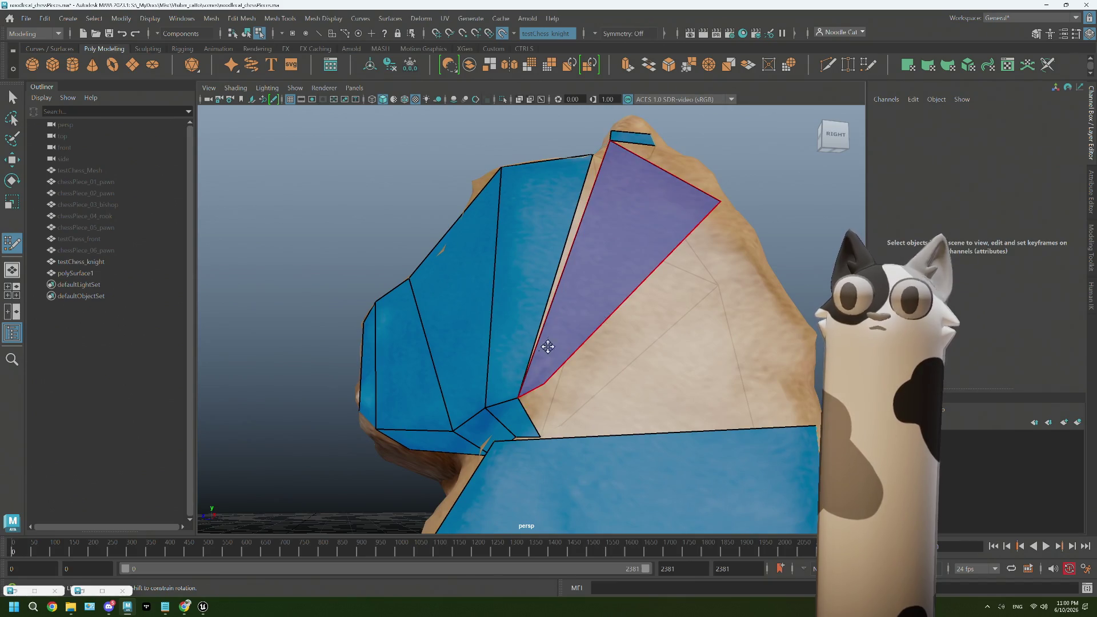
pyautogui.keyDown('ctrl'); pyautogui.keyDown('shift'); pyautogui.click(548, 335); pyautogui.keyUp('shift'); pyautogui.keyUp('ctrl')
# - Fill the neck gap with a new quad and move its corner onto the scan
pyautogui.moveTo(594, 208)
pyautogui.keyDown('alt'); pyautogui.mouseDown()
pyautogui.moveTo(605, 189)
pyautogui.moveTo(604, 203)
pyautogui.mouseUp(); pyautogui.keyUp('alt')
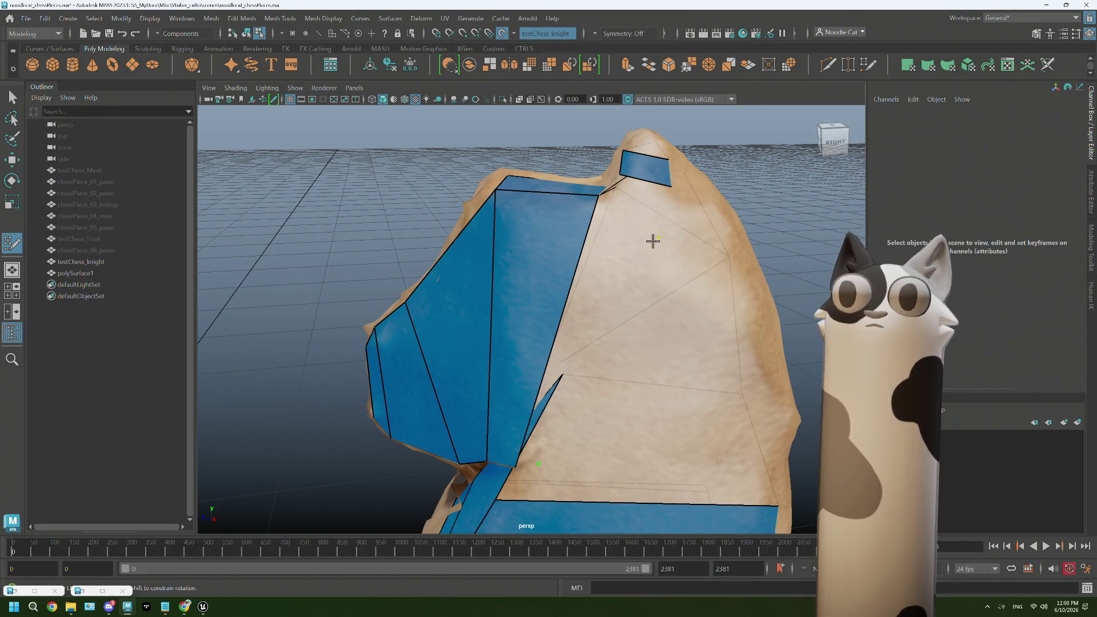
pyautogui.keyDown('shift'); pyautogui.click(571, 350); pyautogui.keyUp('shift')
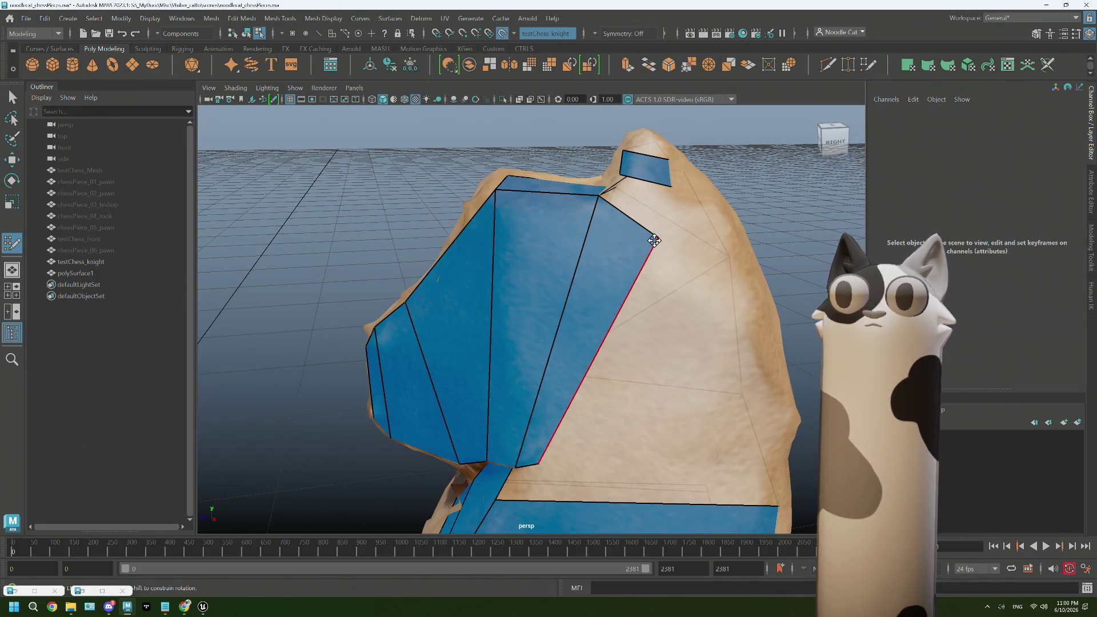
pyautogui.moveTo(656, 239)
pyautogui.mouseDown()
pyautogui.moveTo(737, 264)
pyautogui.moveTo(576, 275)
pyautogui.moveTo(632, 435)
pyautogui.moveTo(625, 294)
pyautogui.moveTo(646, 243)
pyautogui.moveTo(703, 269)
pyautogui.moveTo(641, 293)
pyautogui.mouseUp()
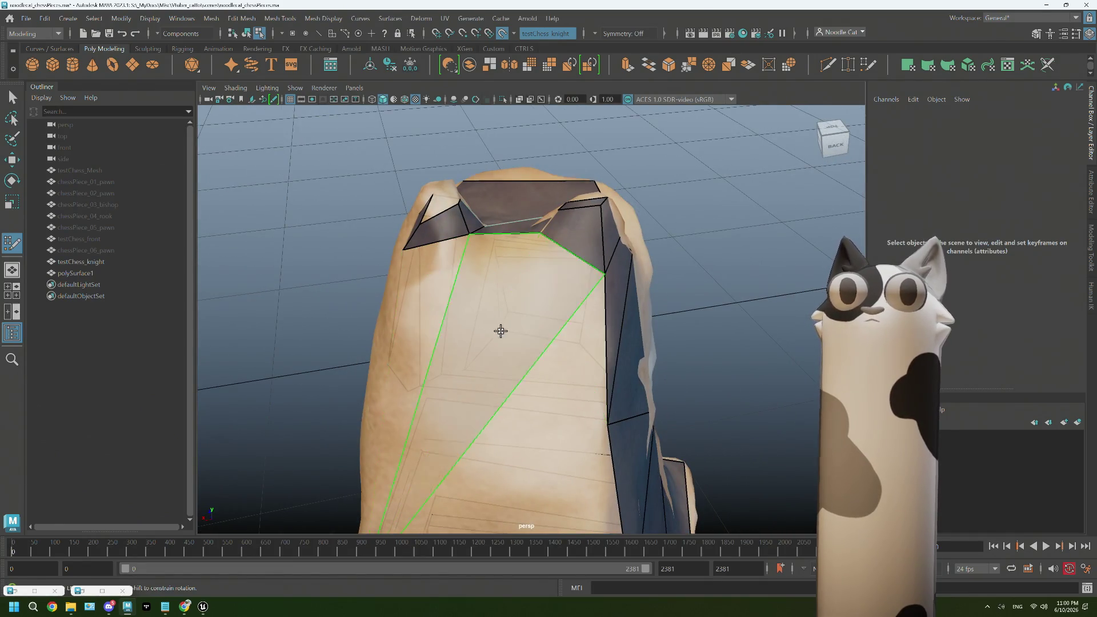
pyautogui.moveTo(511, 343)
pyautogui.keyDown('alt'); pyautogui.mouseDown()
pyautogui.moveTo(559, 321)
pyautogui.moveTo(508, 341)
pyautogui.moveTo(450, 284)
pyautogui.moveTo(604, 235)
pyautogui.mouseUp(); pyautogui.keyUp('alt')
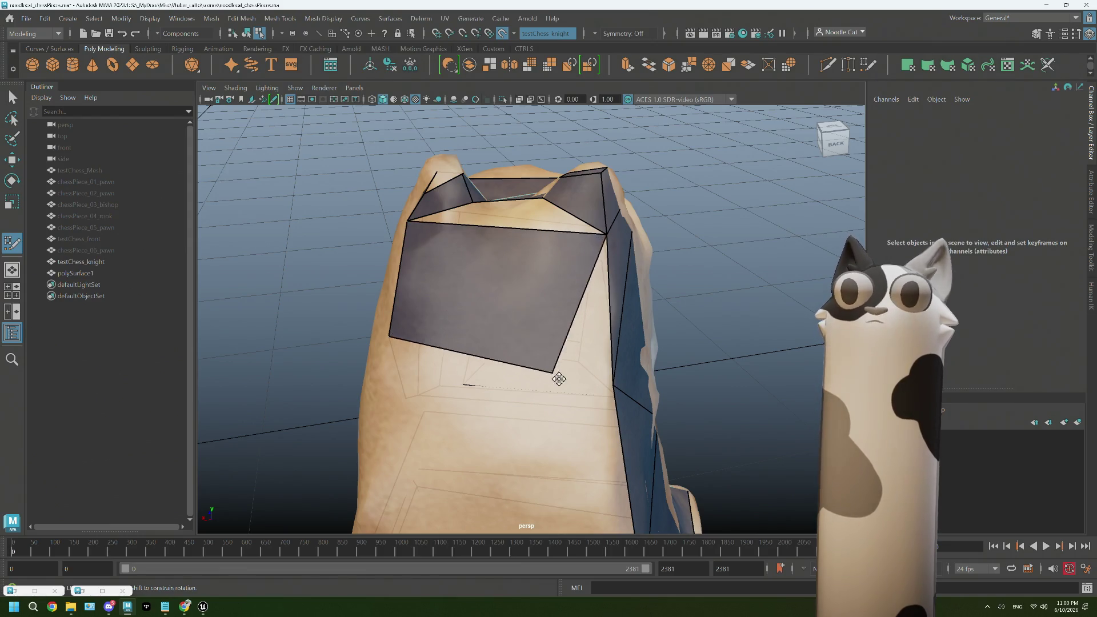
pyautogui.moveTo(613, 386)
pyautogui.keyDown('alt'); pyautogui.mouseDown()
pyautogui.moveTo(527, 379)
pyautogui.moveTo(539, 393)
pyautogui.mouseUp(); pyautogui.keyUp('alt')
pyautogui.moveTo(519, 289)
pyautogui.keyDown('alt'); pyautogui.mouseDown()
pyautogui.moveTo(507, 343)
pyautogui.moveTo(570, 366)
pyautogui.moveTo(507, 380)
pyautogui.moveTo(625, 363)
pyautogui.moveTo(535, 366)
pyautogui.moveTo(541, 350)
pyautogui.moveTo(598, 328)
pyautogui.moveTo(572, 366)
pyautogui.mouseUp(); pyautogui.keyUp('alt')
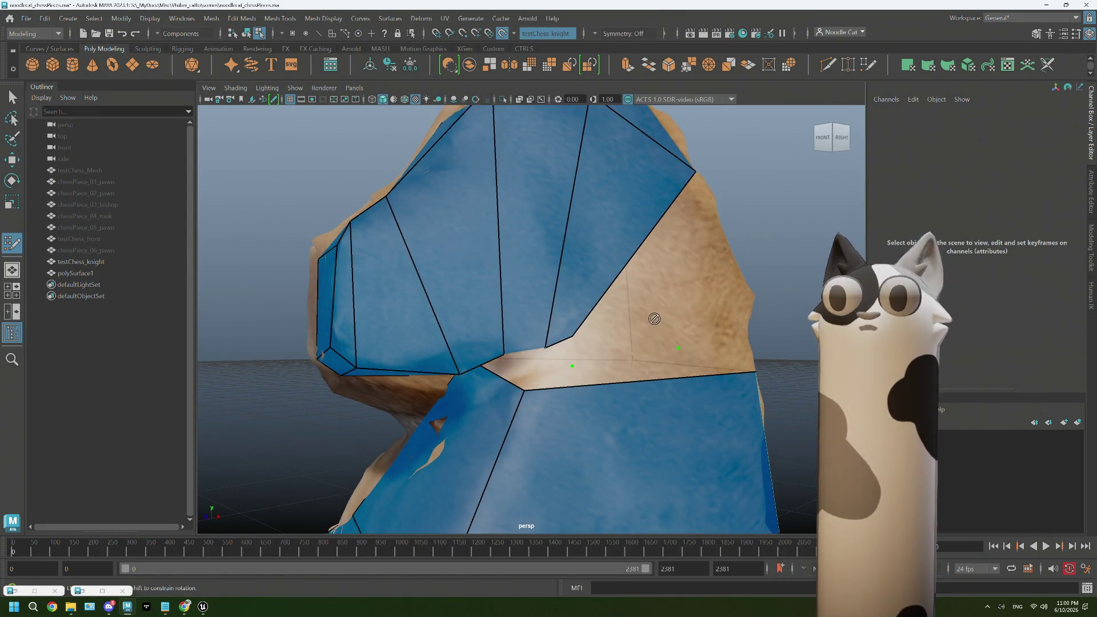
# - Drag the neck vertex to the corner so the faces cover the uncovered neck area
pyautogui.moveTo(653, 305)
pyautogui.keyDown('alt'); pyautogui.mouseDown()
pyautogui.moveTo(598, 313)
pyautogui.moveTo(485, 388)
pyautogui.mouseUp(); pyautogui.keyUp('alt')
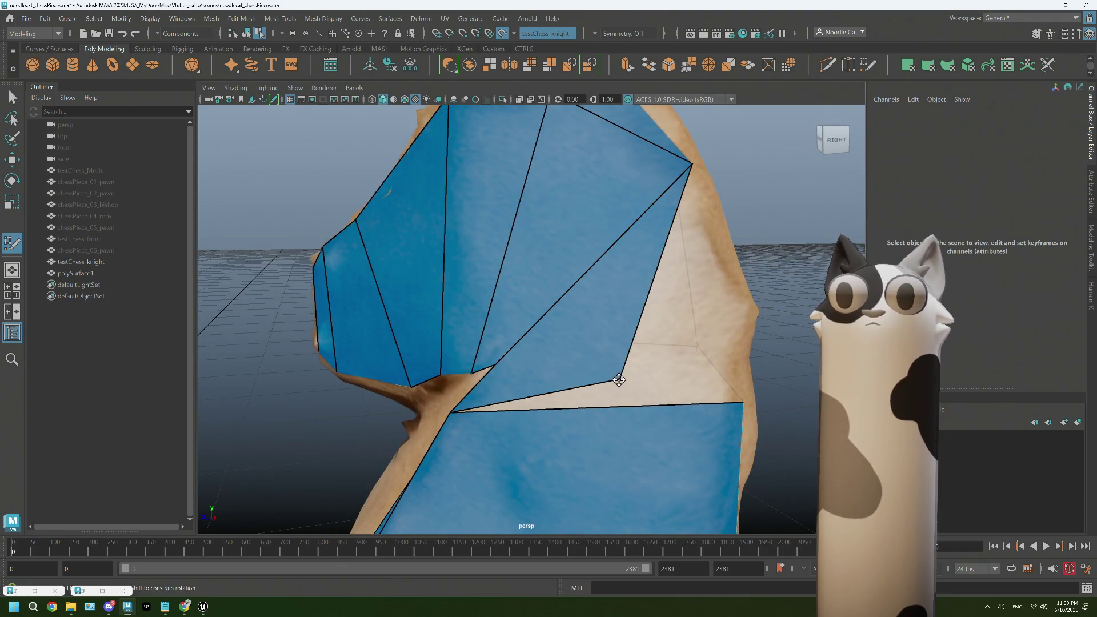
pyautogui.moveTo(619, 380)
pyautogui.mouseDown()
pyautogui.moveTo(743, 402)
pyautogui.moveTo(551, 392)
pyautogui.moveTo(593, 363)
pyautogui.moveTo(657, 365)
pyautogui.moveTo(595, 362)
pyautogui.moveTo(588, 350)
pyautogui.moveTo(555, 368)
pyautogui.moveTo(599, 332)
pyautogui.moveTo(497, 343)
pyautogui.moveTo(497, 331)
pyautogui.mouseUp()
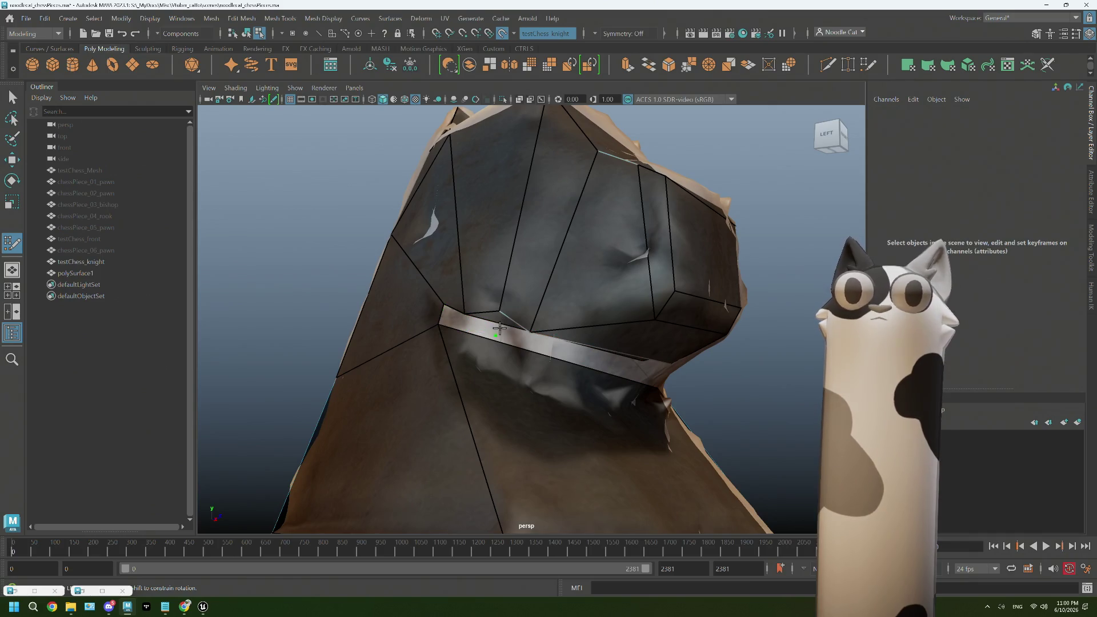
pyautogui.keyDown('alt'); pyautogui.moveTo(448, 322); pyautogui.dragTo(520, 343); pyautogui.keyUp('alt')
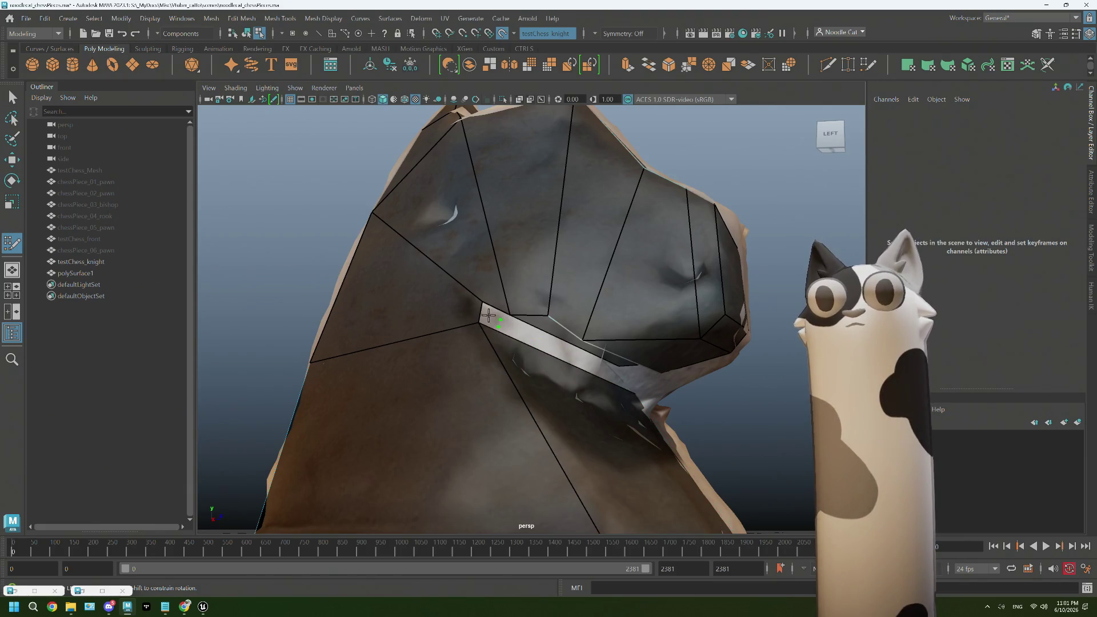
# - Slide the collar edge to narrow the thin strip along the knight's collar
pyautogui.moveTo(506, 322)
pyautogui.mouseDown()
pyautogui.moveTo(674, 392)
pyautogui.moveTo(536, 342)
pyautogui.mouseUp()
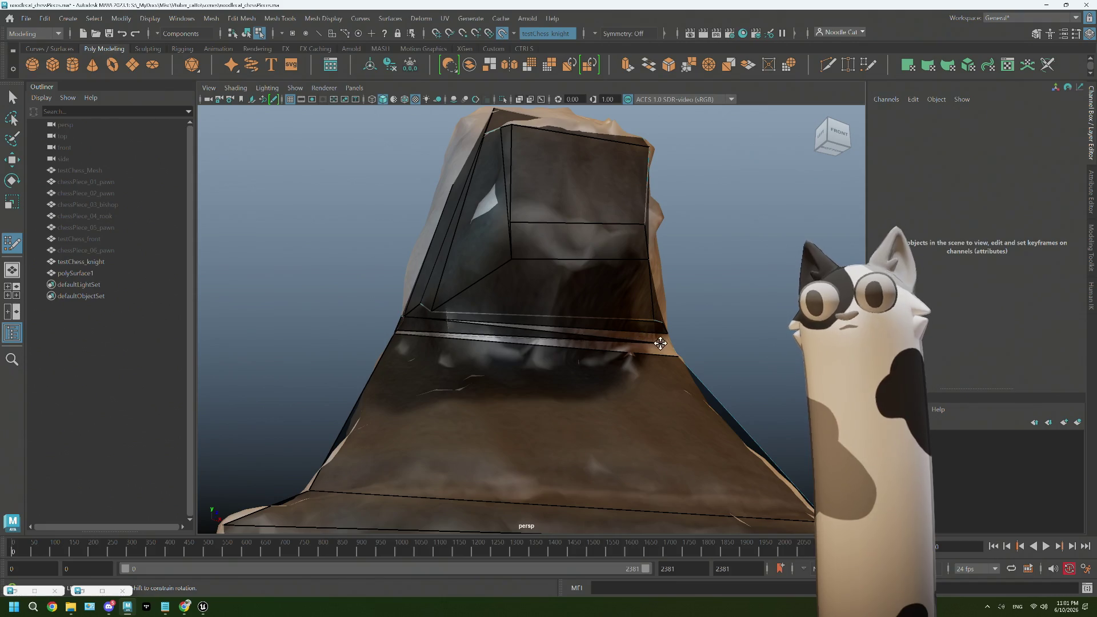
pyautogui.keyDown('alt'); pyautogui.moveTo(695, 347); pyautogui.dragTo(631, 350); pyautogui.keyUp('alt')
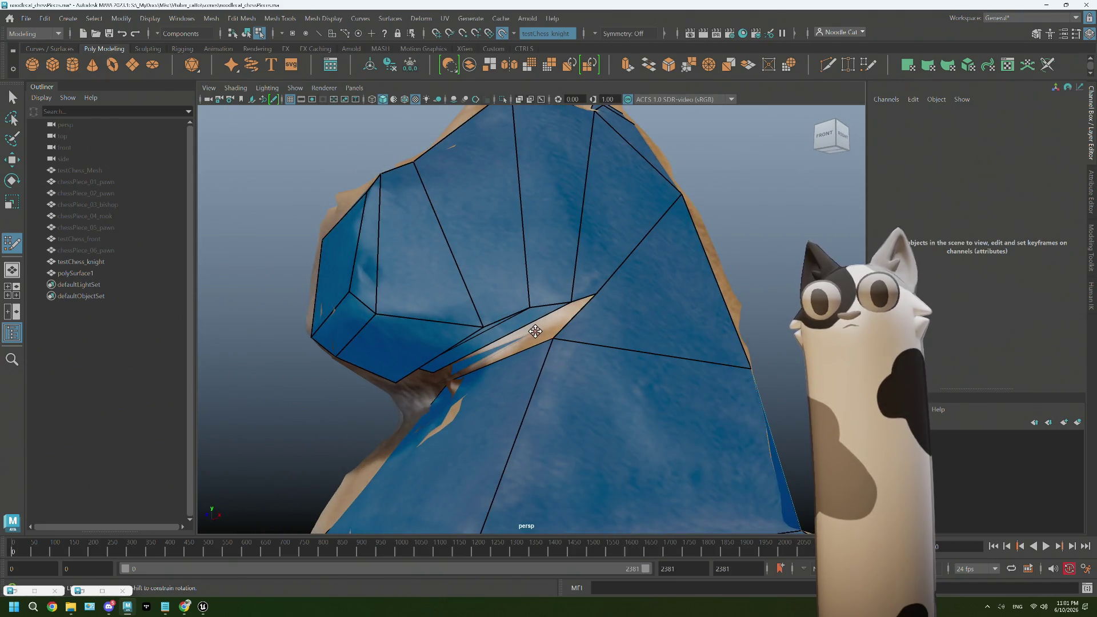
pyautogui.moveTo(573, 301)
pyautogui.keyDown('alt'); pyautogui.mouseDown()
pyautogui.moveTo(483, 345)
pyautogui.moveTo(534, 349)
pyautogui.mouseUp(); pyautogui.keyUp('alt')
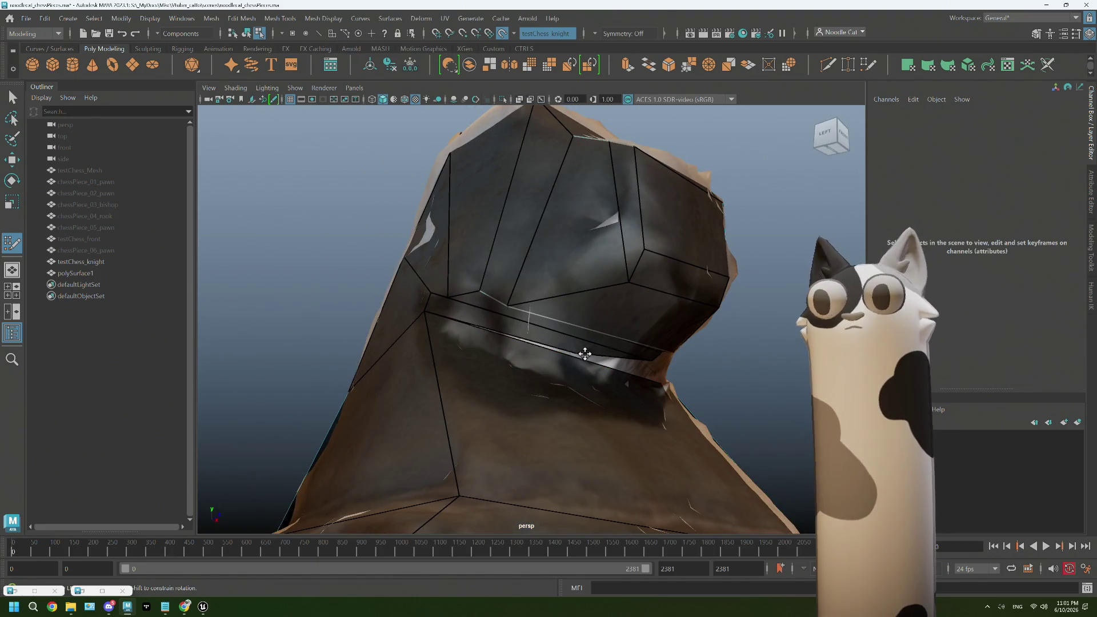
pyautogui.keyDown('alt'); pyautogui.moveTo(633, 369); pyautogui.dragTo(510, 384); pyautogui.keyUp('alt')
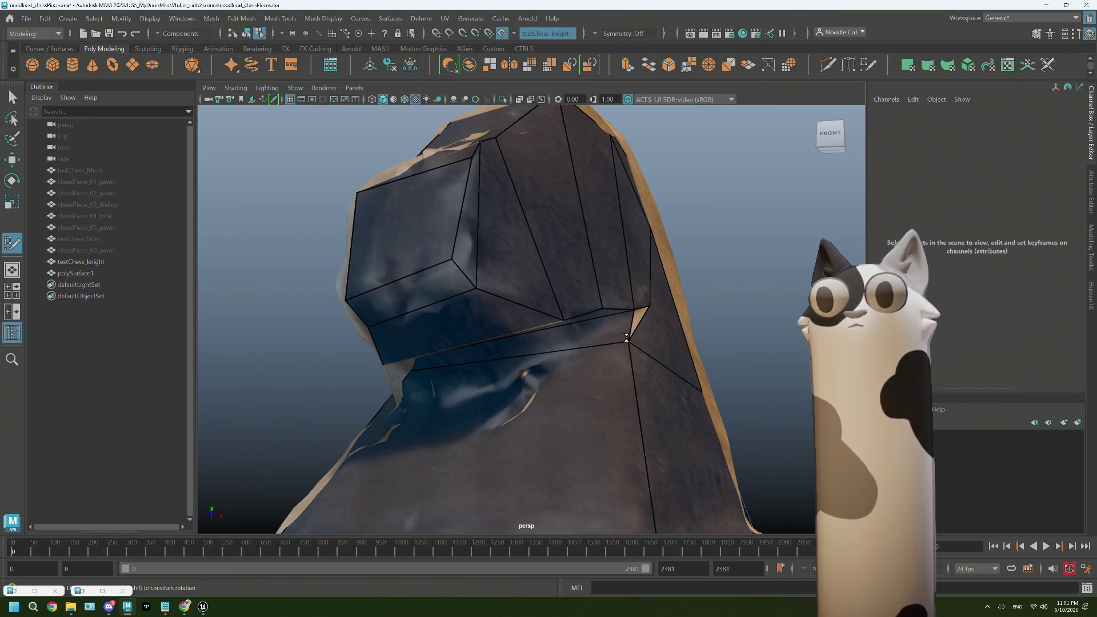
pyautogui.moveTo(627, 325)
pyautogui.keyDown('alt'); pyautogui.mouseDown()
pyautogui.moveTo(561, 355)
pyautogui.moveTo(622, 356)
pyautogui.moveTo(558, 355)
pyautogui.moveTo(634, 358)
pyautogui.moveTo(526, 399)
pyautogui.moveTo(634, 395)
pyautogui.moveTo(531, 400)
pyautogui.moveTo(615, 399)
pyautogui.moveTo(546, 400)
pyautogui.moveTo(557, 389)
pyautogui.moveTo(531, 377)
pyautogui.moveTo(489, 381)
pyautogui.moveTo(502, 367)
pyautogui.mouseUp(); pyautogui.keyUp('alt')
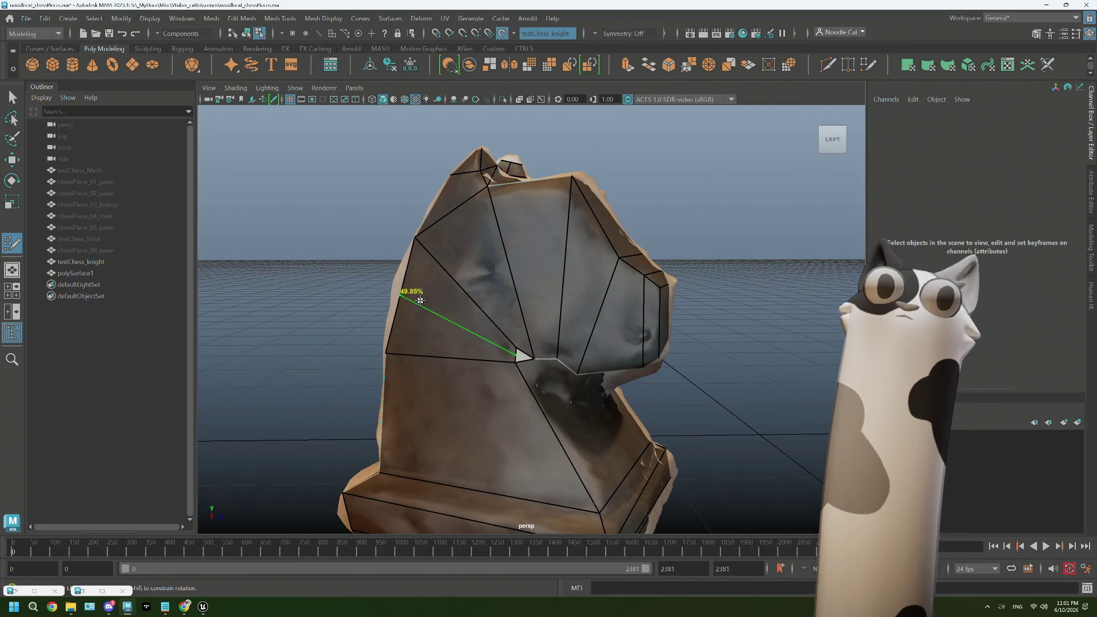
pyautogui.moveTo(466, 228)
pyautogui.keyDown('alt'); pyautogui.mouseDown()
pyautogui.moveTo(474, 246)
pyautogui.moveTo(563, 171)
pyautogui.moveTo(514, 320)
pyautogui.moveTo(490, 307)
pyautogui.mouseUp(); pyautogui.keyUp('alt')
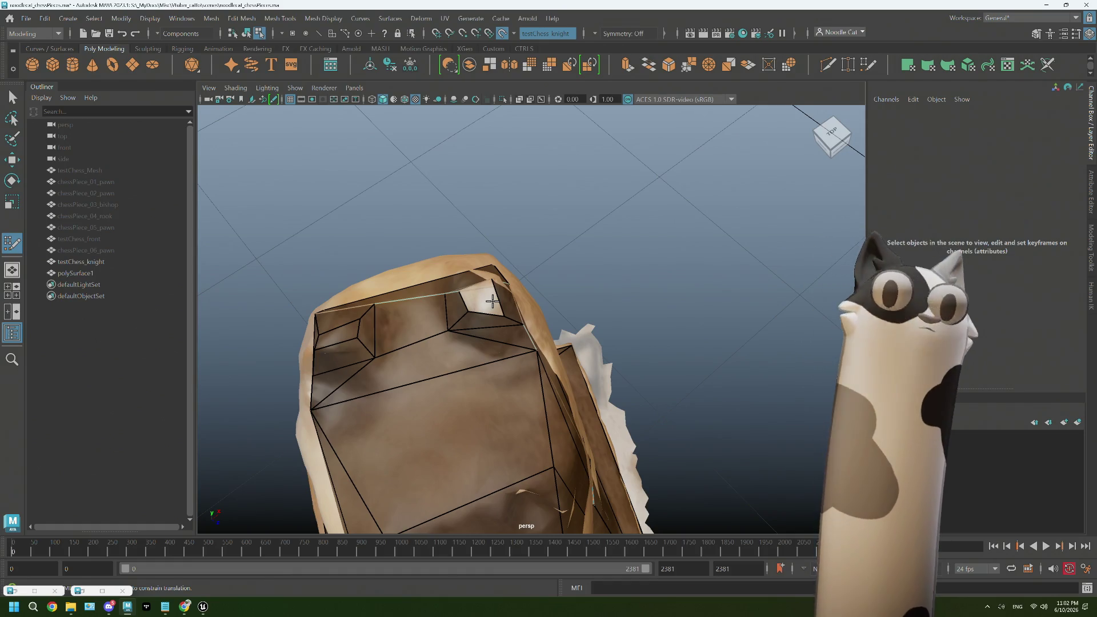
pyautogui.moveTo(493, 302)
pyautogui.keyDown('alt'); pyautogui.mouseDown()
pyautogui.moveTo(510, 324)
pyautogui.moveTo(542, 333)
pyautogui.moveTo(590, 321)
pyautogui.moveTo(610, 264)
pyautogui.moveTo(627, 299)
pyautogui.moveTo(617, 360)
pyautogui.moveTo(596, 342)
pyautogui.moveTo(627, 301)
pyautogui.mouseUp(); pyautogui.keyUp('alt')
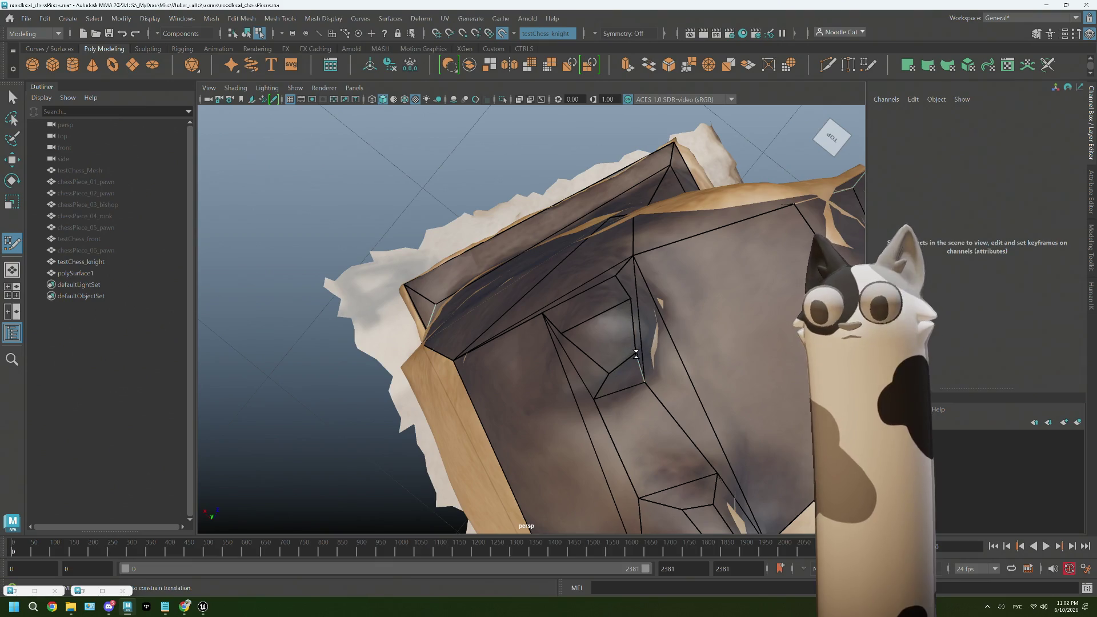
pyautogui.scroll(-3, 642, 373)
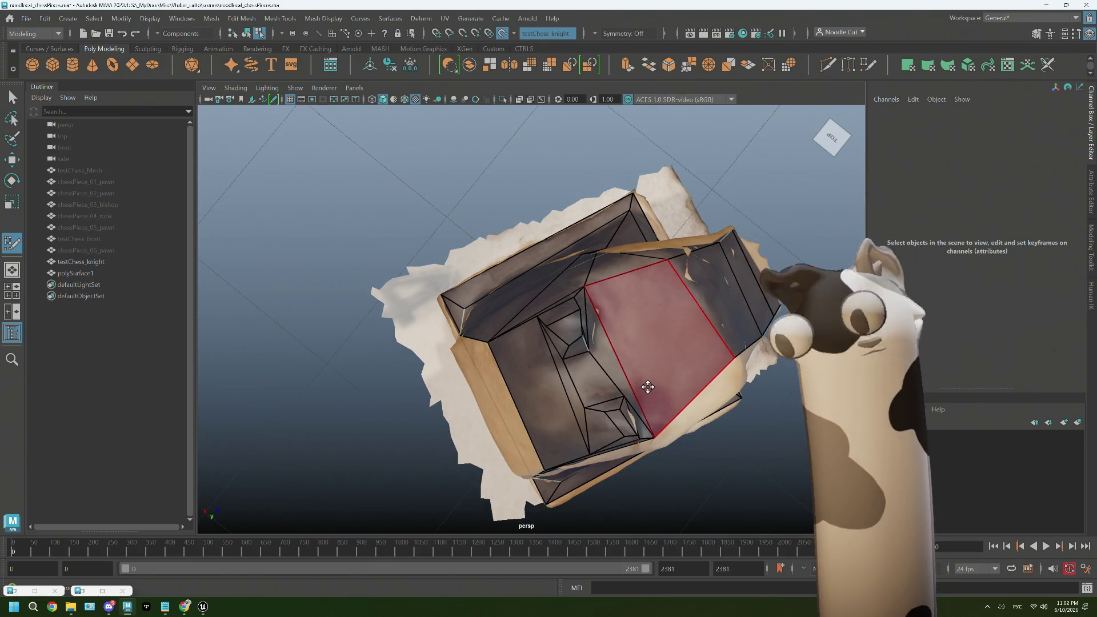
pyautogui.moveTo(621, 420)
pyautogui.keyDown('alt'); pyautogui.mouseDown()
pyautogui.moveTo(666, 380)
pyautogui.moveTo(625, 365)
pyautogui.moveTo(627, 375)
pyautogui.moveTo(570, 312)
pyautogui.moveTo(632, 363)
pyautogui.moveTo(495, 341)
pyautogui.moveTo(606, 343)
pyautogui.moveTo(643, 330)
pyautogui.moveTo(629, 381)
pyautogui.moveTo(600, 397)
pyautogui.moveTo(598, 383)
pyautogui.mouseUp(); pyautogui.keyUp('alt')
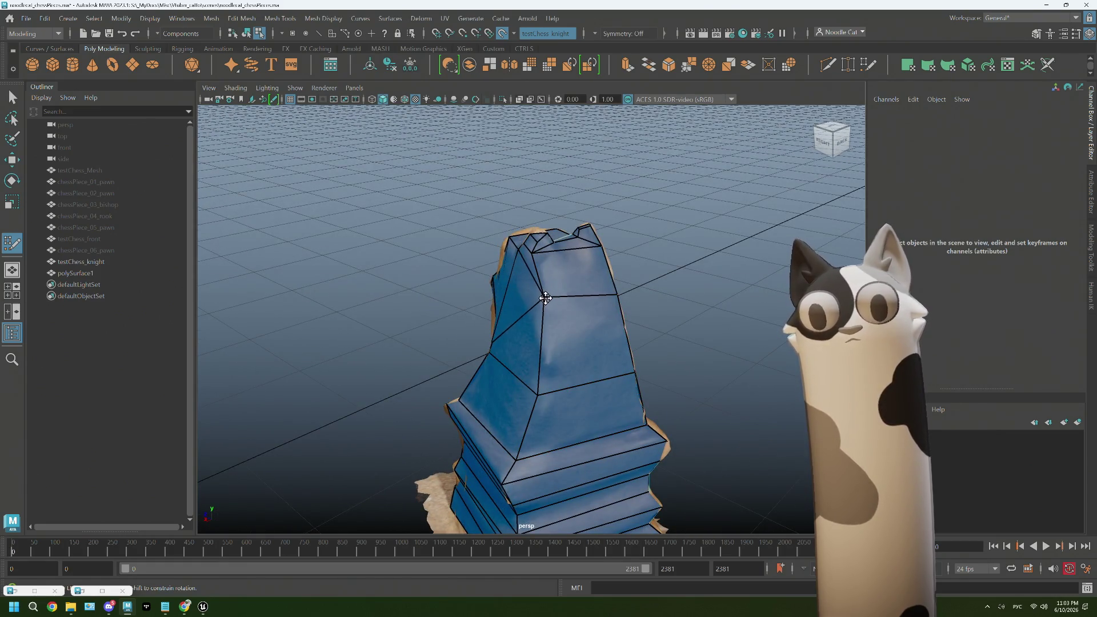
# - Delete the small stray quad at the end of the band under the knight's head
pyautogui.moveTo(547, 303)
pyautogui.keyDown('alt'); pyautogui.mouseDown()
pyautogui.moveTo(596, 289)
pyautogui.moveTo(592, 319)
pyautogui.mouseUp(); pyautogui.keyUp('alt')
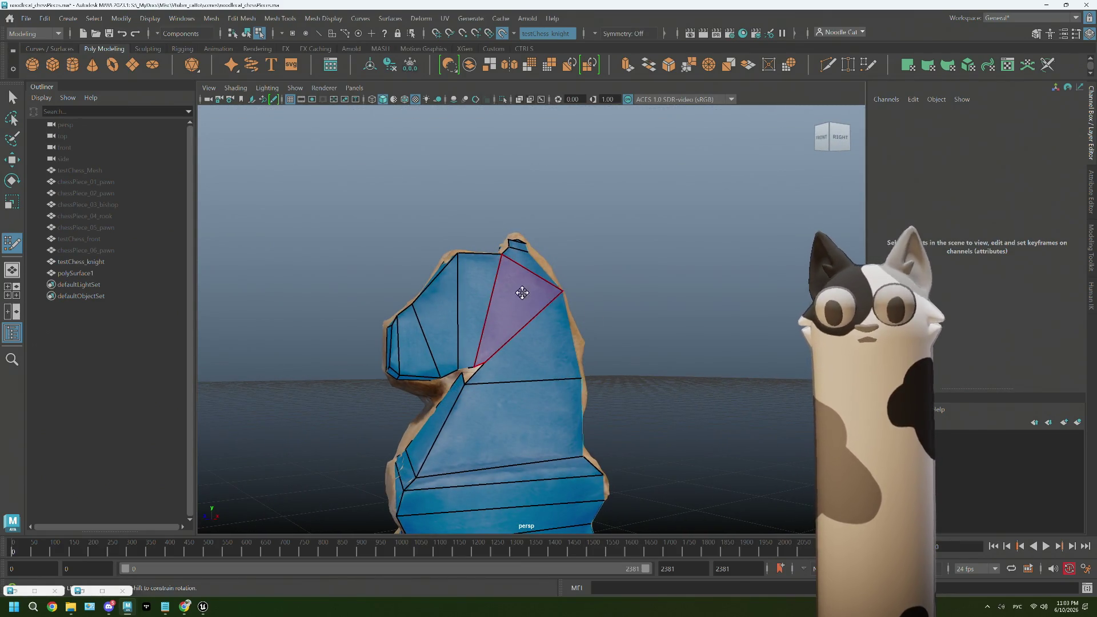
pyautogui.moveTo(532, 272)
pyautogui.keyDown('alt'); pyautogui.mouseDown()
pyautogui.moveTo(489, 326)
pyautogui.moveTo(507, 323)
pyautogui.mouseUp(); pyautogui.keyUp('alt')
pyautogui.keyDown('alt'); pyautogui.moveTo(507, 324); pyautogui.dragTo(502, 371, button='right'); pyautogui.keyUp('alt')
pyautogui.moveTo(501, 371)
pyautogui.keyDown('alt'); pyautogui.mouseDown()
pyautogui.moveTo(520, 314)
pyautogui.moveTo(535, 322)
pyautogui.moveTo(428, 310)
pyautogui.moveTo(487, 340)
pyautogui.mouseUp(); pyautogui.keyUp('alt')
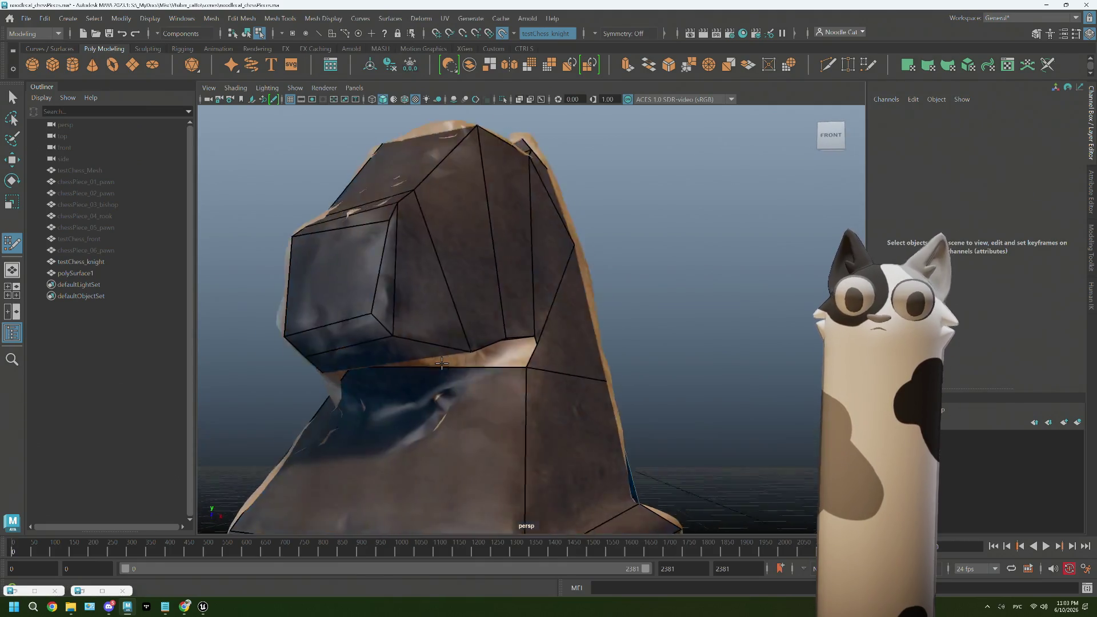
pyautogui.moveTo(441, 363)
pyautogui.keyDown('alt'); pyautogui.mouseDown()
pyautogui.moveTo(502, 358)
pyautogui.moveTo(470, 291)
pyautogui.mouseUp(); pyautogui.keyUp('alt')
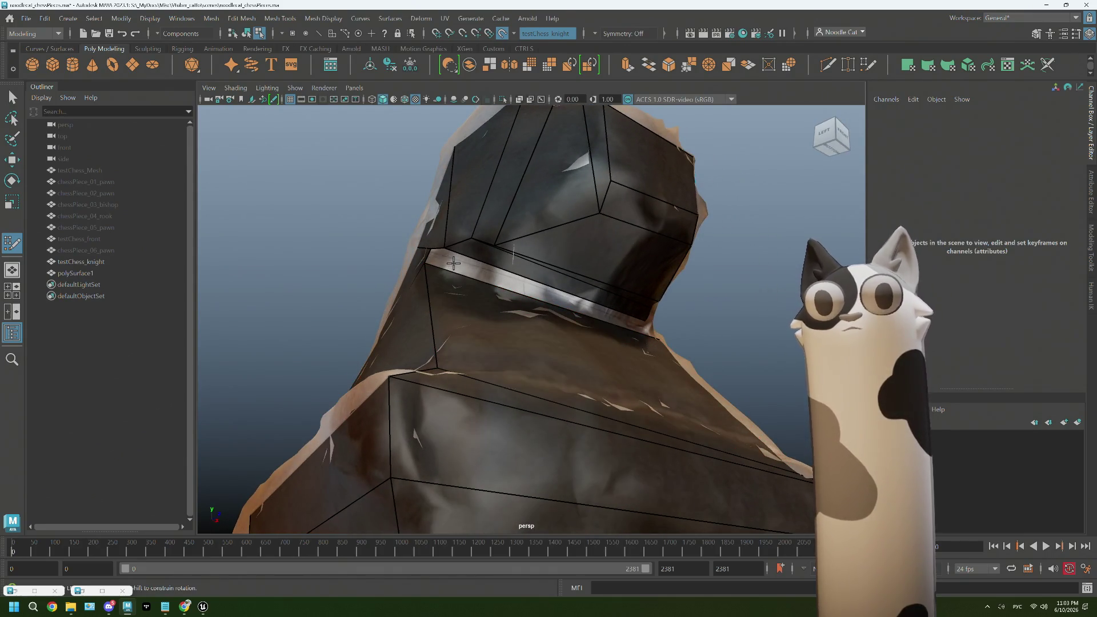
pyautogui.scroll(3, 455, 262)
pyautogui.scroll(-1, 438, 262)
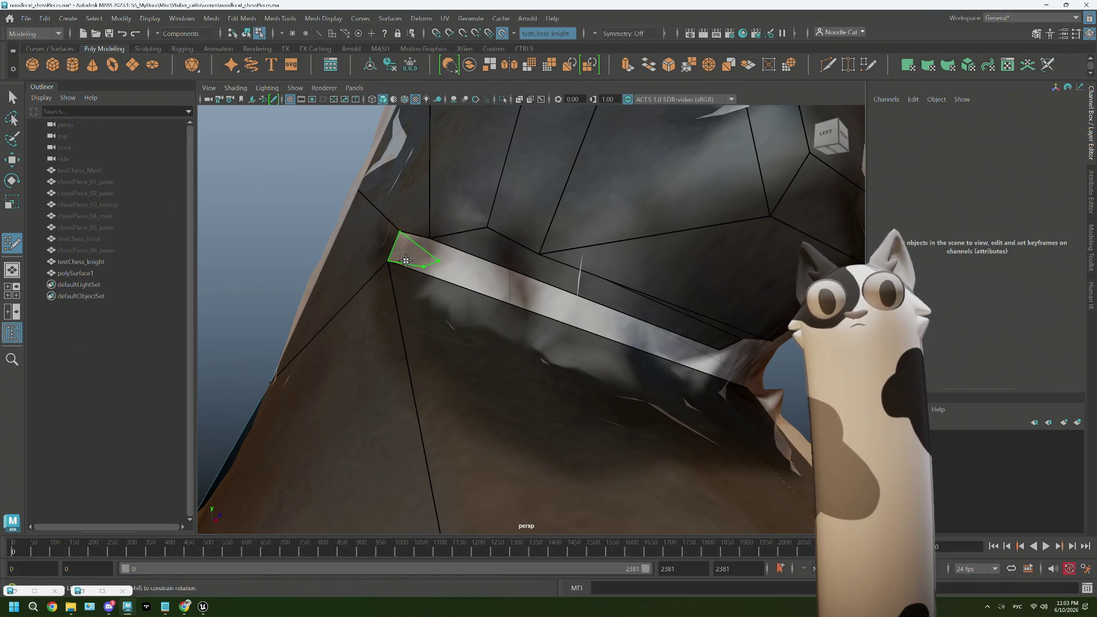
pyautogui.keyDown('ctrl'); pyautogui.keyDown('shift'); pyautogui.click(407, 258); pyautogui.keyUp('shift'); pyautogui.keyUp('ctrl')
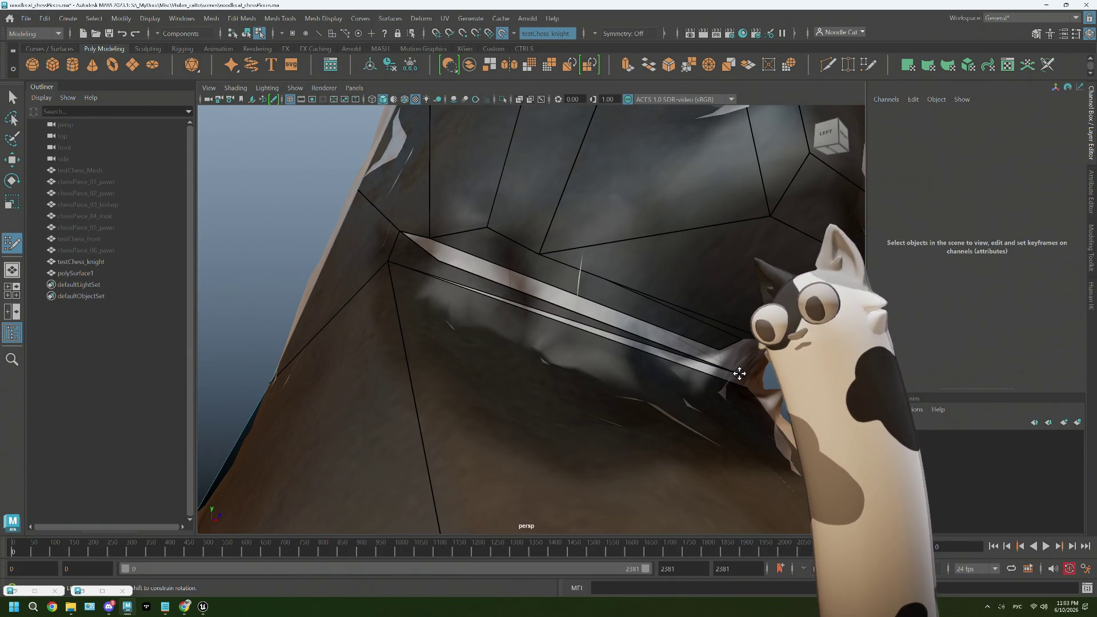
# - Orbit around and beneath the head to inspect the collar band and sliver faces
pyautogui.moveTo(737, 374)
pyautogui.keyDown('alt'); pyautogui.mouseDown()
pyautogui.moveTo(366, 365)
pyautogui.moveTo(373, 378)
pyautogui.mouseUp(); pyautogui.keyUp('alt')
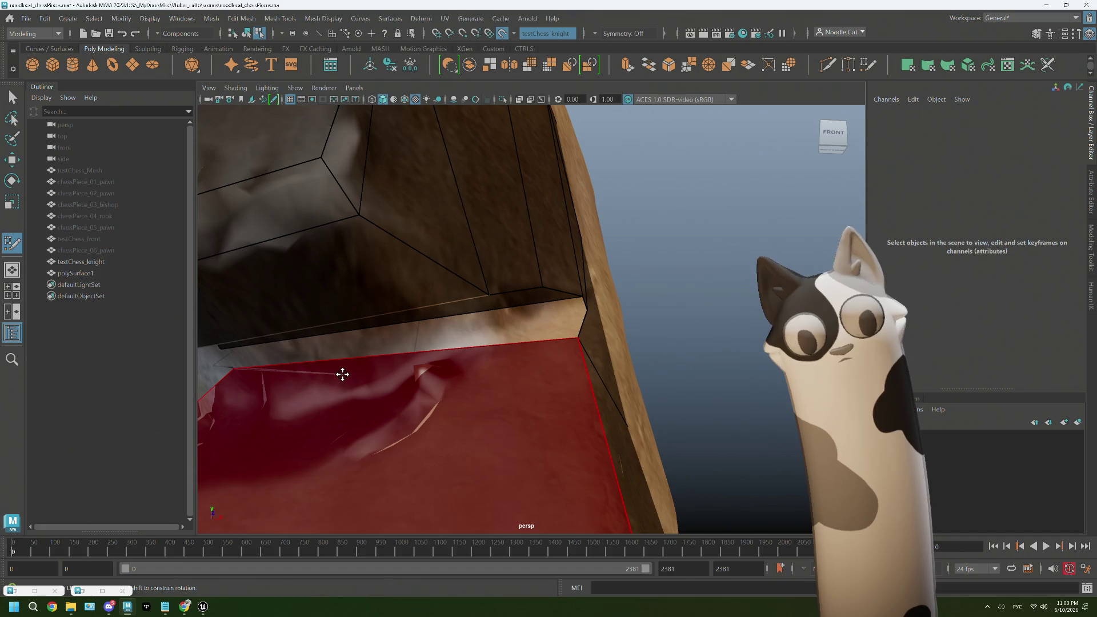
pyautogui.moveTo(365, 388)
pyautogui.keyDown('alt'); pyautogui.mouseDown()
pyautogui.moveTo(390, 385)
pyautogui.moveTo(392, 404)
pyautogui.mouseUp(); pyautogui.keyUp('alt')
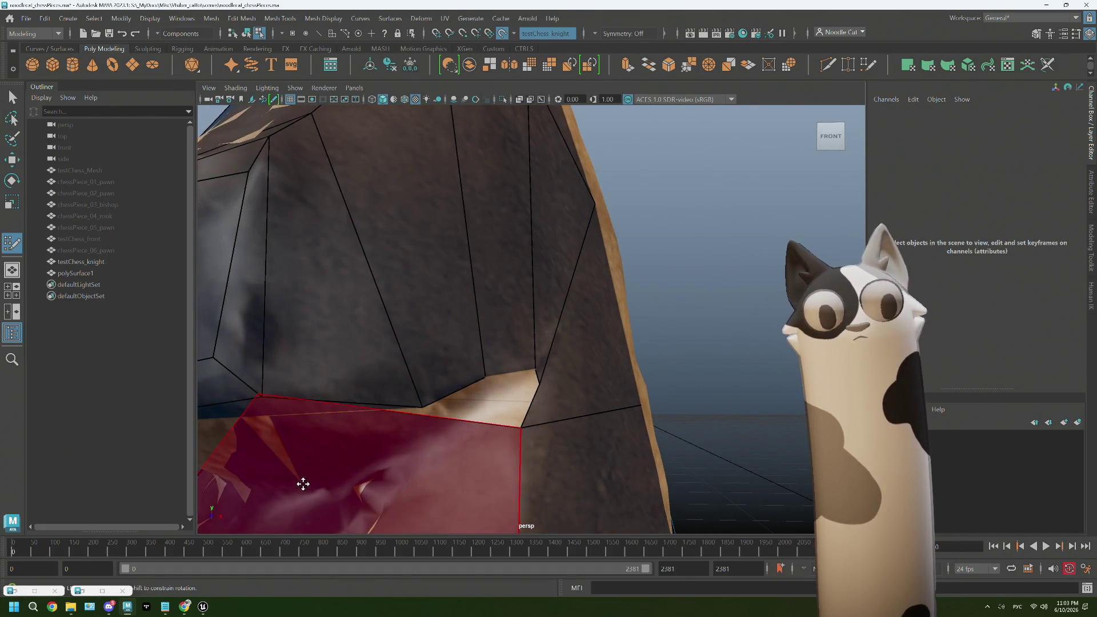
pyautogui.keyDown('alt'); pyautogui.moveTo(298, 476); pyautogui.dragTo(337, 448); pyautogui.keyUp('alt')
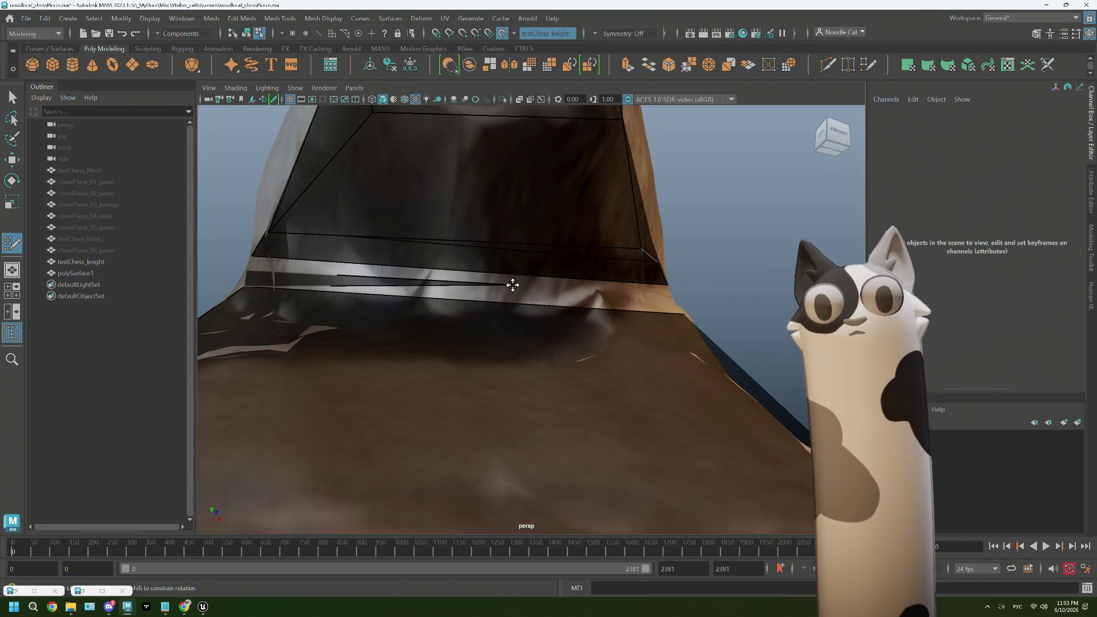
pyautogui.moveTo(657, 297)
pyautogui.keyDown('alt'); pyautogui.mouseDown()
pyautogui.moveTo(667, 314)
pyautogui.moveTo(645, 322)
pyautogui.mouseUp(); pyautogui.keyUp('alt')
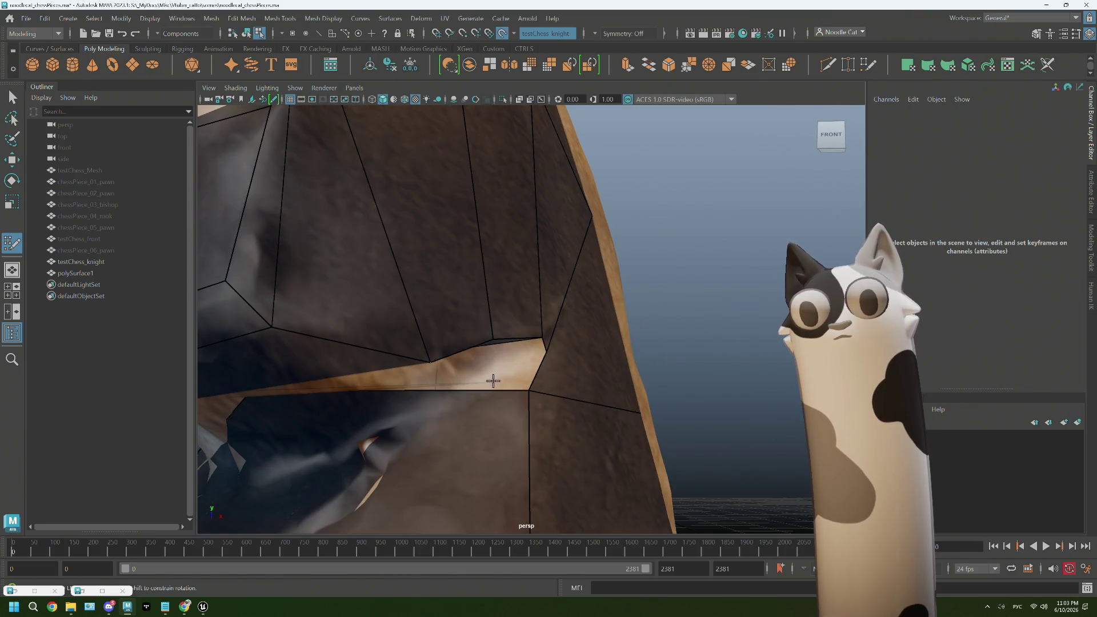
pyautogui.keyDown('alt'); pyautogui.moveTo(494, 381); pyautogui.dragTo(510, 360); pyautogui.keyUp('alt')
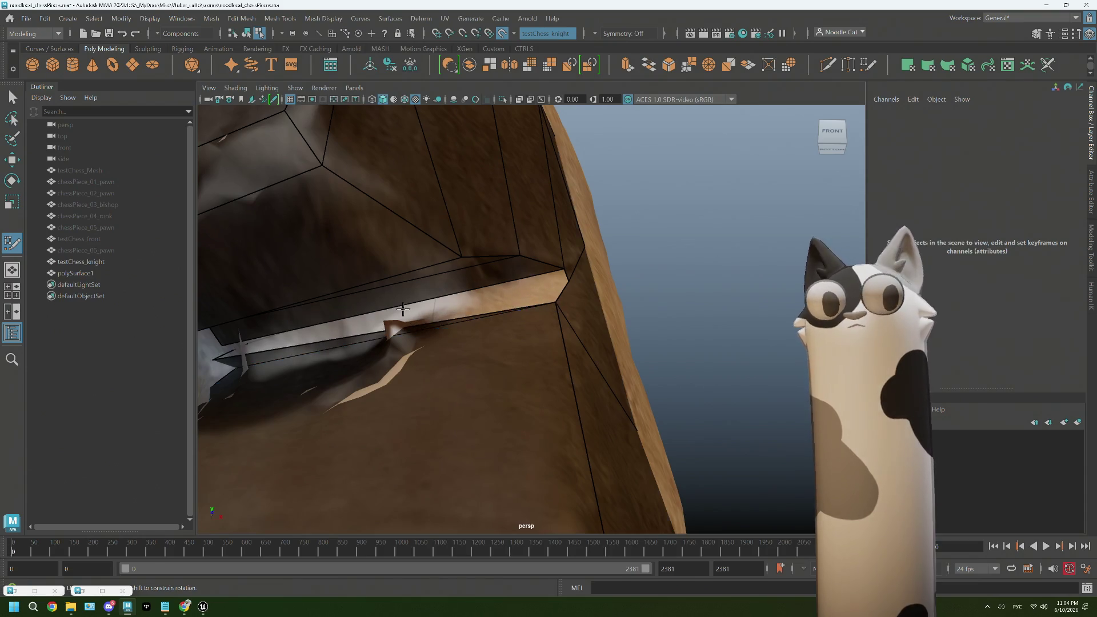
pyautogui.moveTo(514, 297)
pyautogui.keyDown('alt'); pyautogui.mouseDown()
pyautogui.moveTo(441, 312)
pyautogui.moveTo(362, 299)
pyautogui.mouseUp(); pyautogui.keyUp('alt')
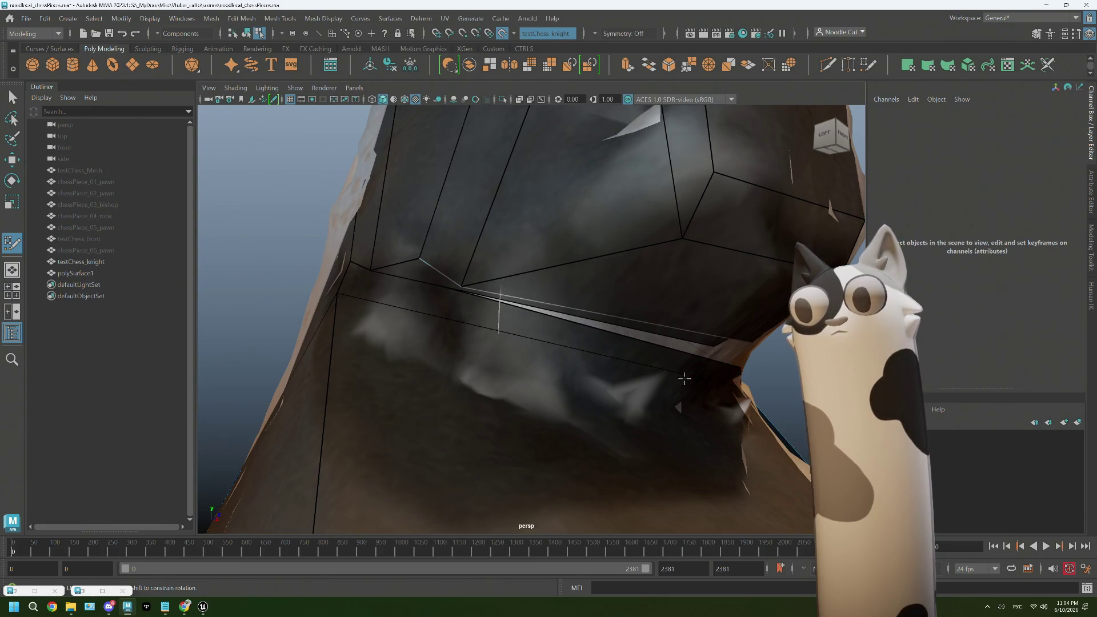
pyautogui.keyDown('alt'); pyautogui.moveTo(684, 378); pyautogui.dragTo(595, 340); pyautogui.keyUp('alt')
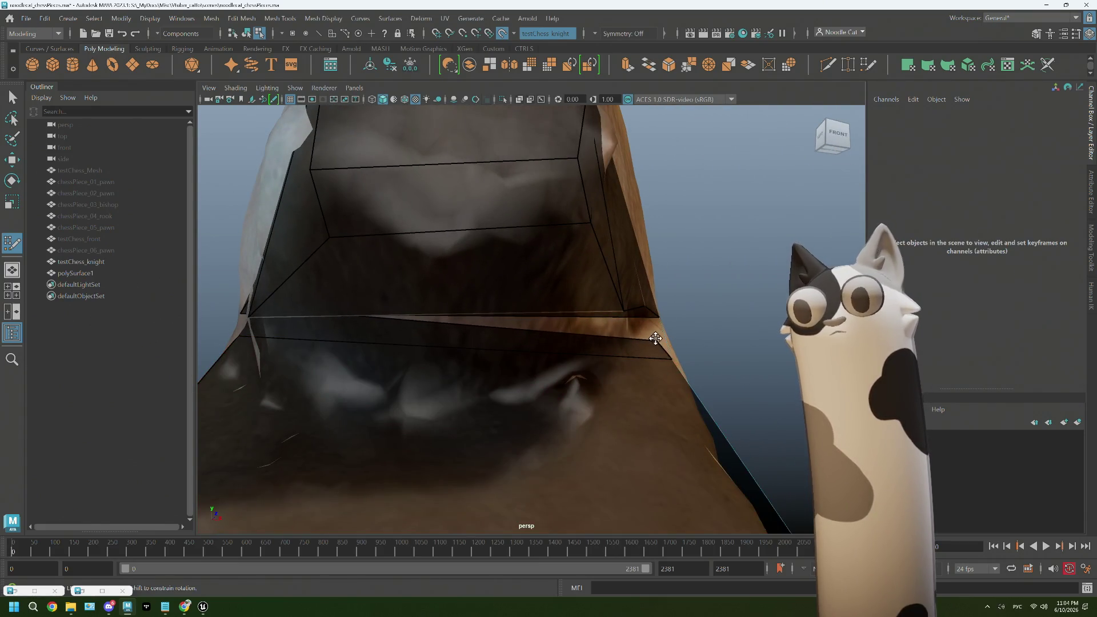
pyautogui.scroll(5, 632, 334)
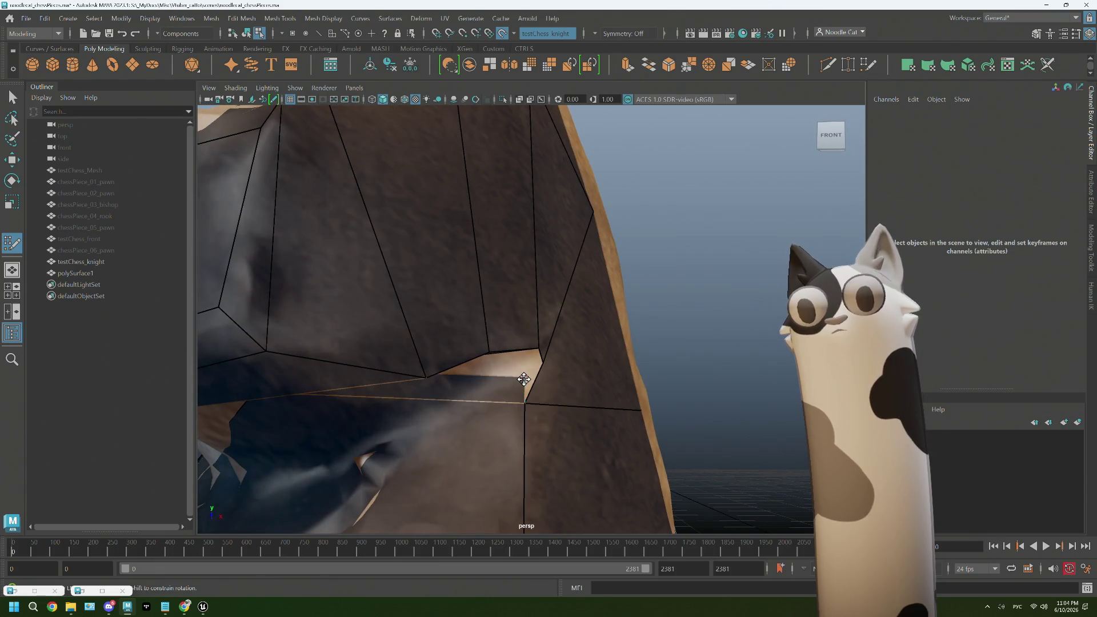
pyautogui.keyDown('alt'); pyautogui.moveTo(495, 393); pyautogui.dragTo(506, 388); pyautogui.keyUp('alt')
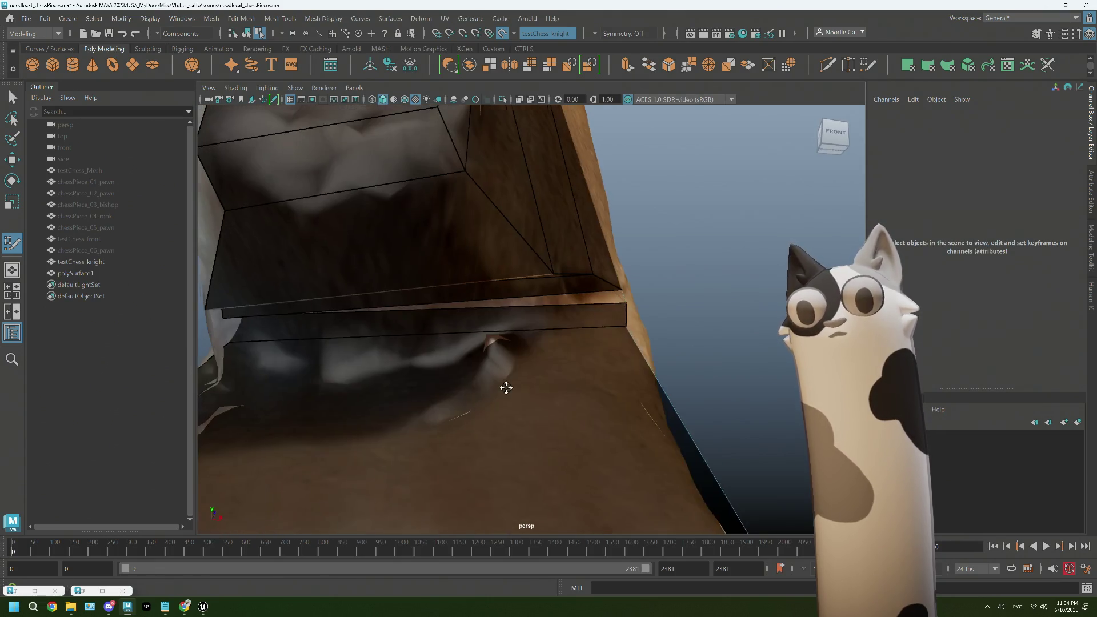
pyautogui.moveTo(595, 311)
pyautogui.keyDown('alt'); pyautogui.mouseDown()
pyautogui.moveTo(558, 307)
pyautogui.moveTo(566, 297)
pyautogui.moveTo(550, 279)
pyautogui.moveTo(498, 282)
pyautogui.moveTo(535, 277)
pyautogui.moveTo(551, 257)
pyautogui.moveTo(542, 261)
pyautogui.moveTo(559, 263)
pyautogui.moveTo(598, 313)
pyautogui.mouseUp(); pyautogui.keyUp('alt')
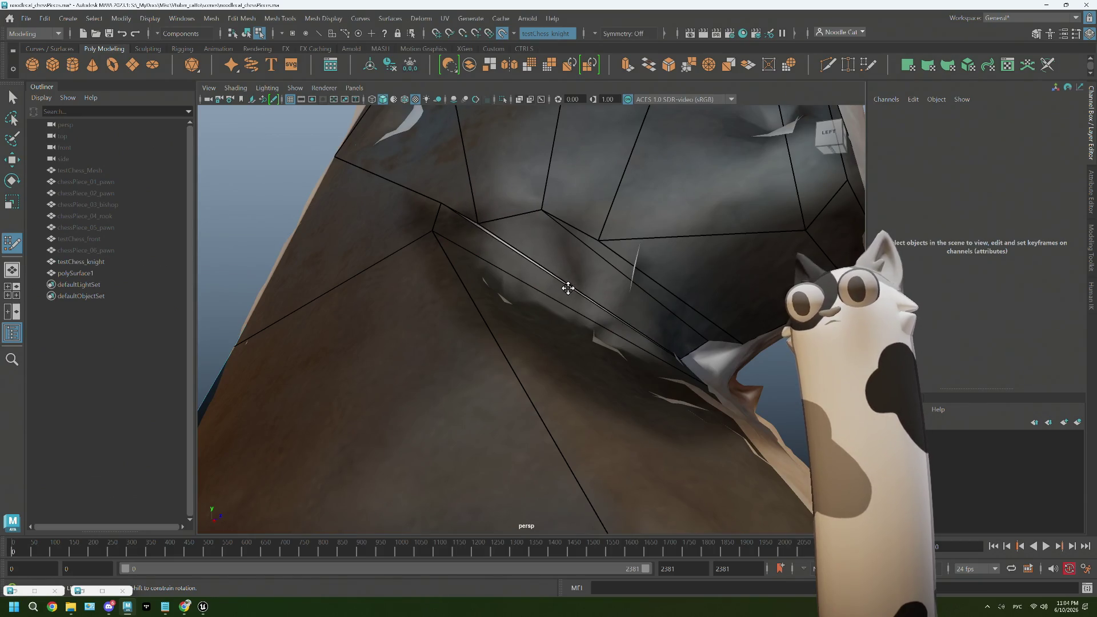
pyautogui.moveTo(562, 274)
pyautogui.keyDown('alt'); pyautogui.mouseDown()
pyautogui.moveTo(465, 282)
pyautogui.moveTo(498, 294)
pyautogui.moveTo(483, 326)
pyautogui.moveTo(620, 287)
pyautogui.moveTo(409, 277)
pyautogui.moveTo(504, 298)
pyautogui.moveTo(503, 240)
pyautogui.mouseUp(); pyautogui.keyUp('alt')
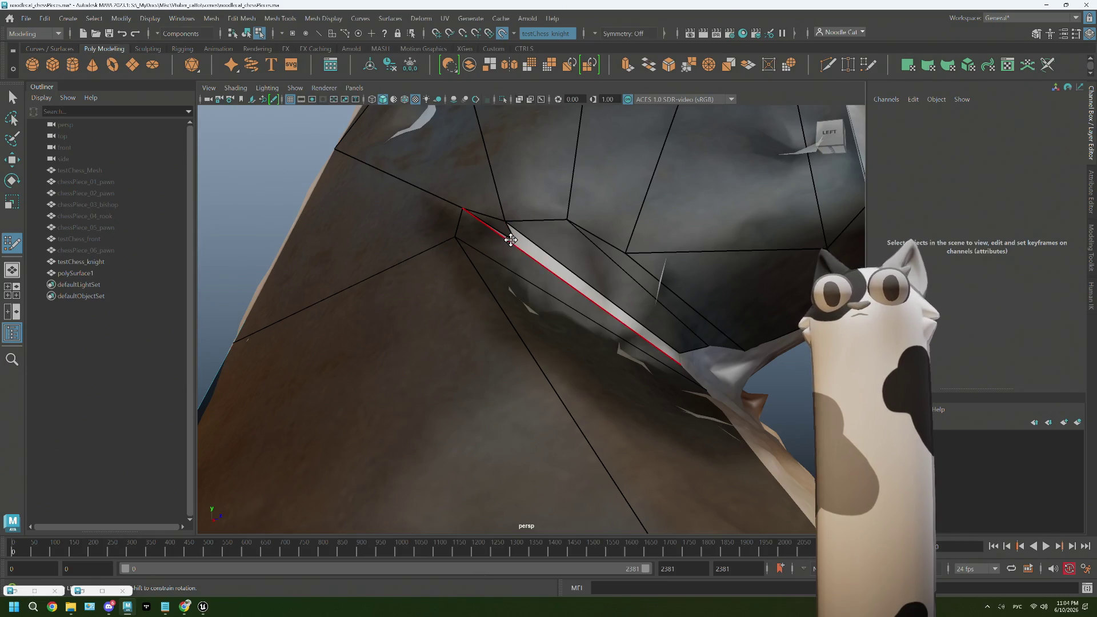
# - Drag the edge loop under the head so the sliver strip reaches the collar ridge corner
pyautogui.keyDown('alt'); pyautogui.moveTo(510, 240); pyautogui.dragTo(400, 215); pyautogui.keyUp('alt')
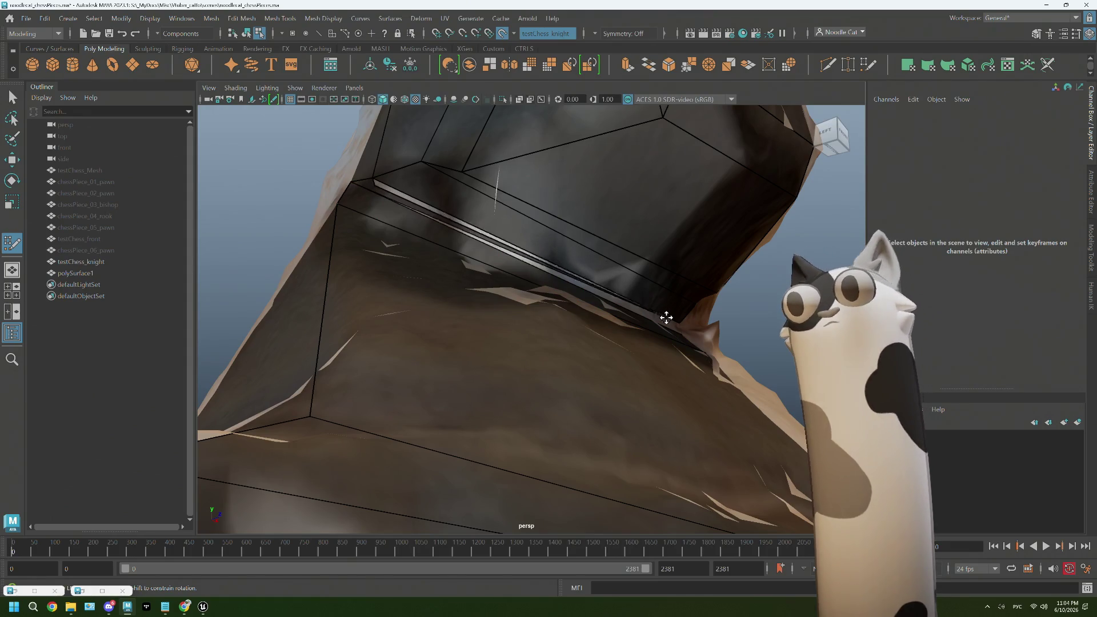
pyautogui.keyDown('alt'); pyautogui.moveTo(681, 321); pyautogui.dragTo(548, 343); pyautogui.keyUp('alt')
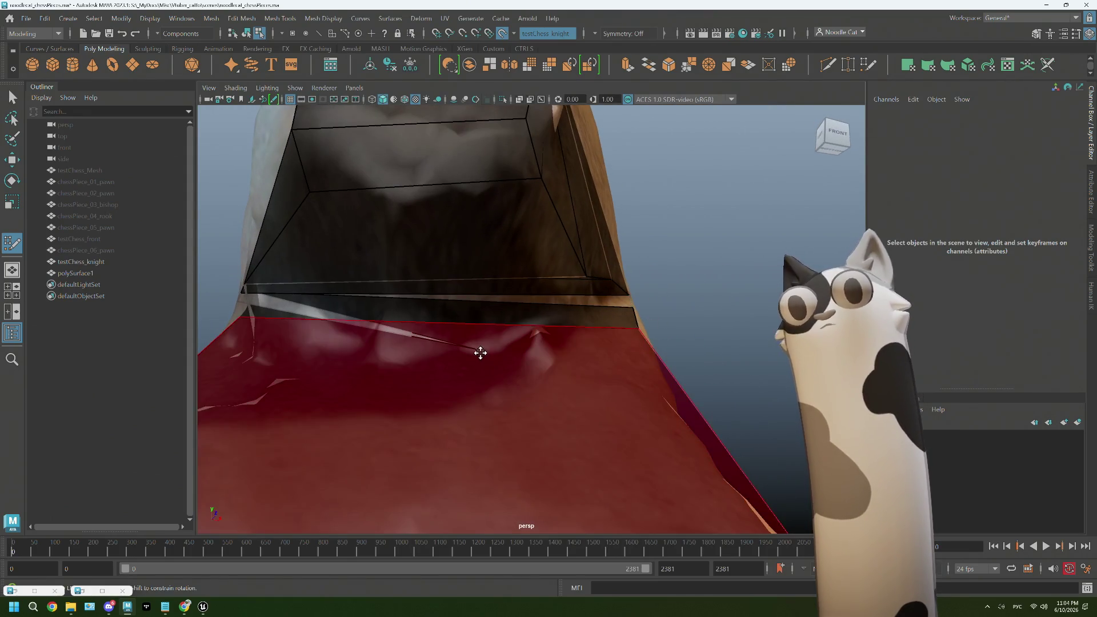
pyautogui.keyDown('alt'); pyautogui.moveTo(474, 349); pyautogui.dragTo(479, 341); pyautogui.keyUp('alt')
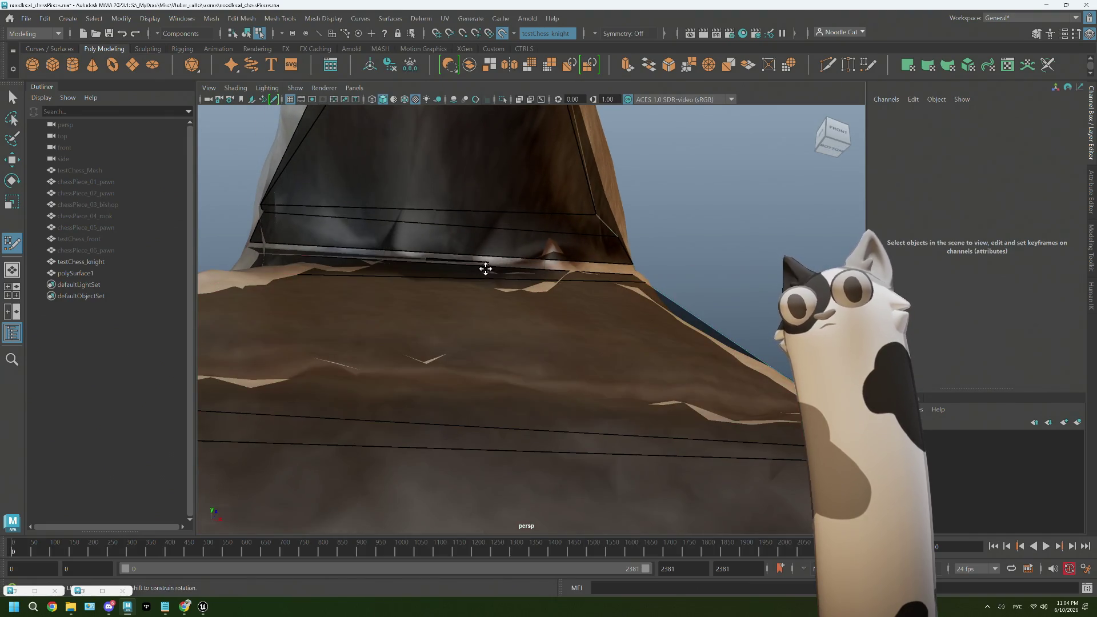
pyautogui.moveTo(486, 261)
pyautogui.keyDown('alt'); pyautogui.mouseDown()
pyautogui.moveTo(566, 260)
pyautogui.moveTo(626, 269)
pyautogui.moveTo(625, 279)
pyautogui.moveTo(512, 321)
pyautogui.moveTo(502, 280)
pyautogui.moveTo(524, 263)
pyautogui.mouseUp(); pyautogui.keyUp('alt')
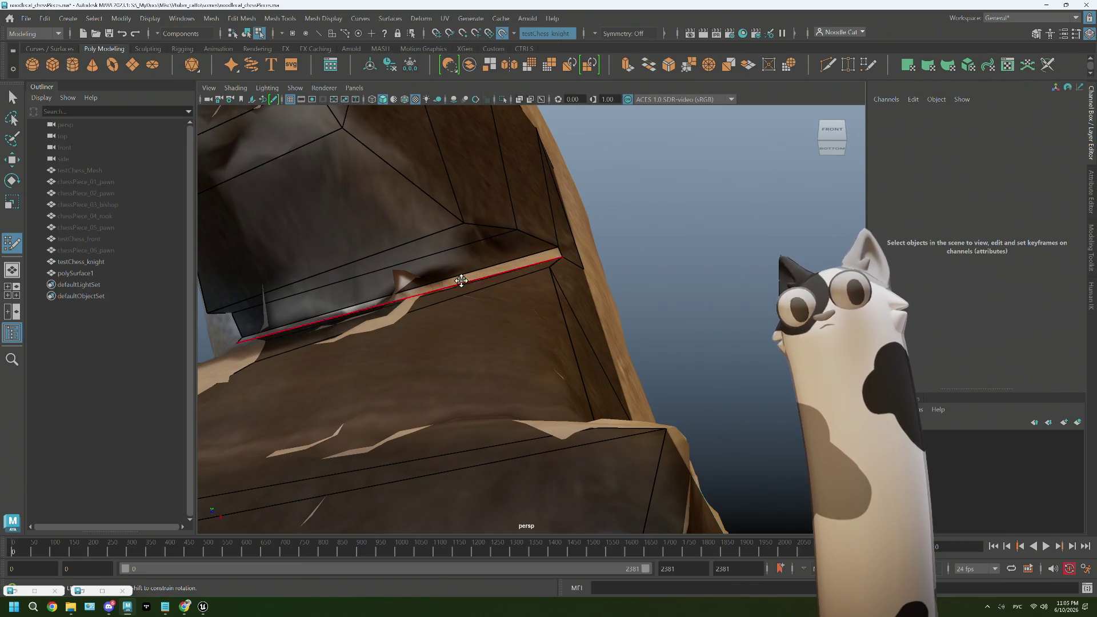
pyautogui.keyDown('alt'); pyautogui.moveTo(461, 280); pyautogui.dragTo(497, 282); pyautogui.keyUp('alt')
pyautogui.keyDown('alt'); pyautogui.moveTo(387, 245); pyautogui.dragTo(383, 238); pyautogui.keyUp('alt')
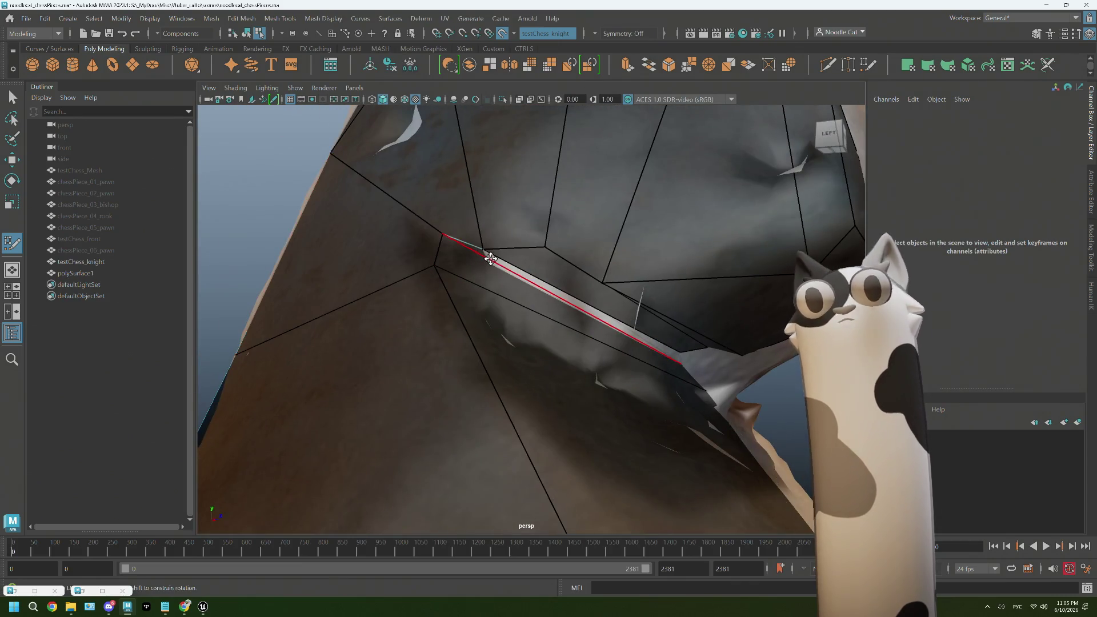
pyautogui.moveTo(491, 259)
pyautogui.keyDown('alt'); pyautogui.mouseDown()
pyautogui.moveTo(502, 257)
pyautogui.moveTo(462, 247)
pyautogui.mouseUp(); pyautogui.keyUp('alt')
pyautogui.press('F11')
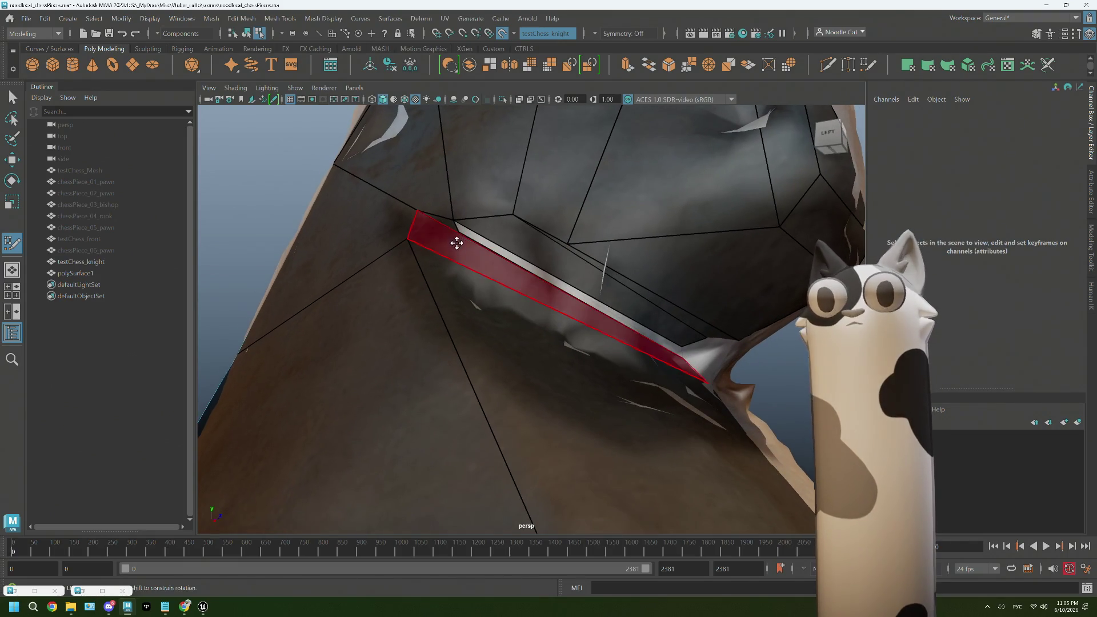
pyautogui.moveTo(466, 237)
pyautogui.keyDown('alt'); pyautogui.mouseDown()
pyautogui.moveTo(462, 223)
pyautogui.moveTo(683, 326)
pyautogui.moveTo(706, 363)
pyautogui.moveTo(737, 358)
pyautogui.moveTo(704, 354)
pyautogui.mouseUp(); pyautogui.keyUp('alt')
pyautogui.click(413, 272)
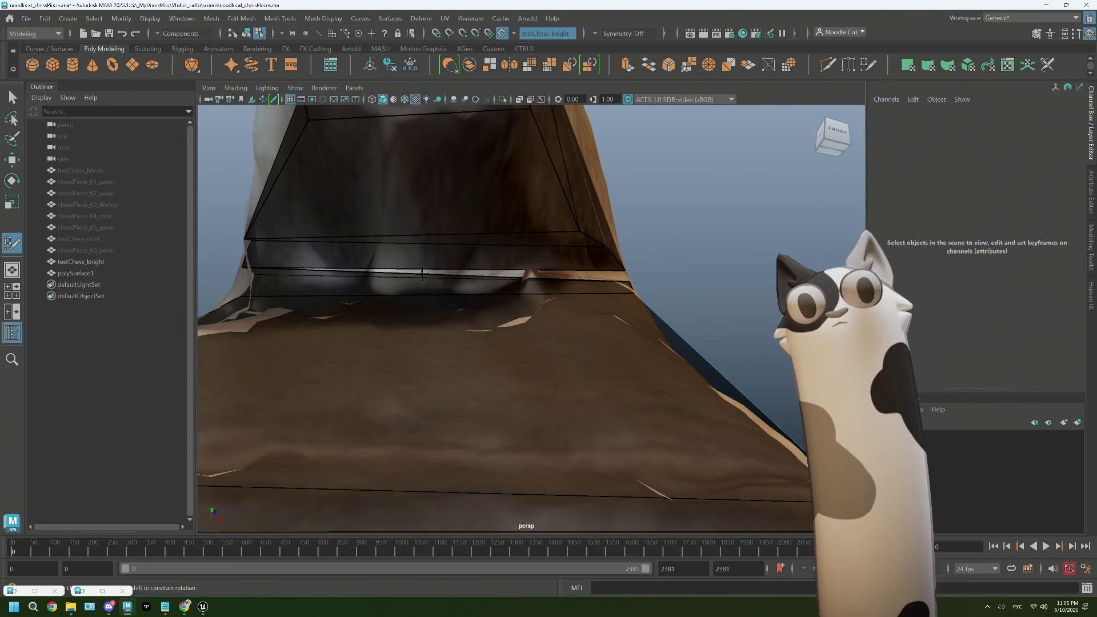
pyautogui.keyDown('alt'); pyautogui.moveTo(426, 286); pyautogui.dragTo(426, 286); pyautogui.keyUp('alt')
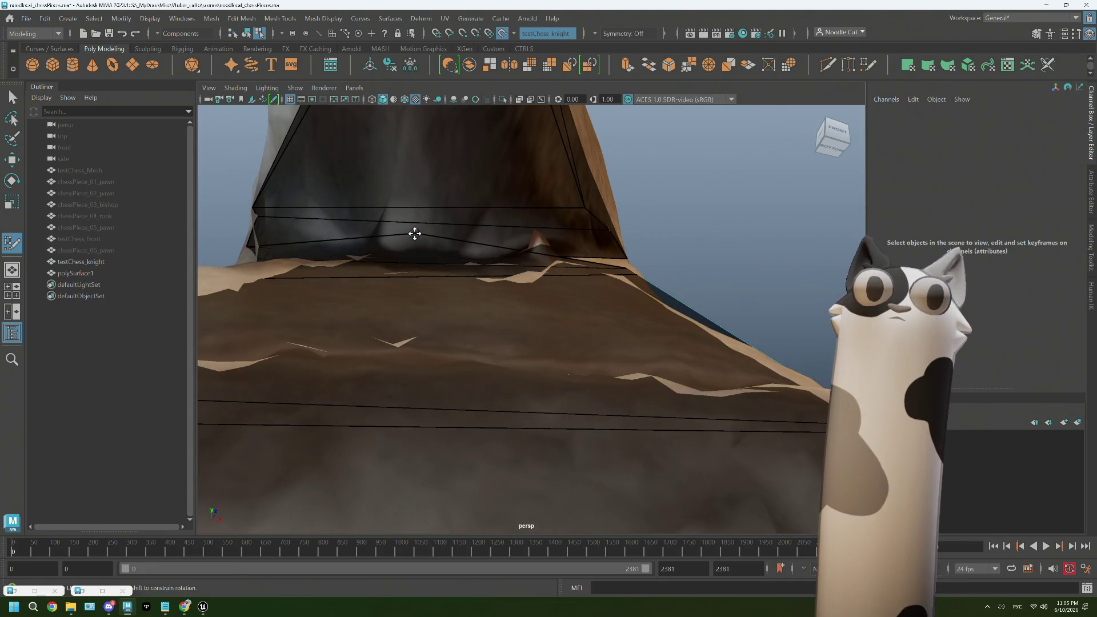
pyautogui.moveTo(415, 234); pyautogui.dragTo(555, 266)
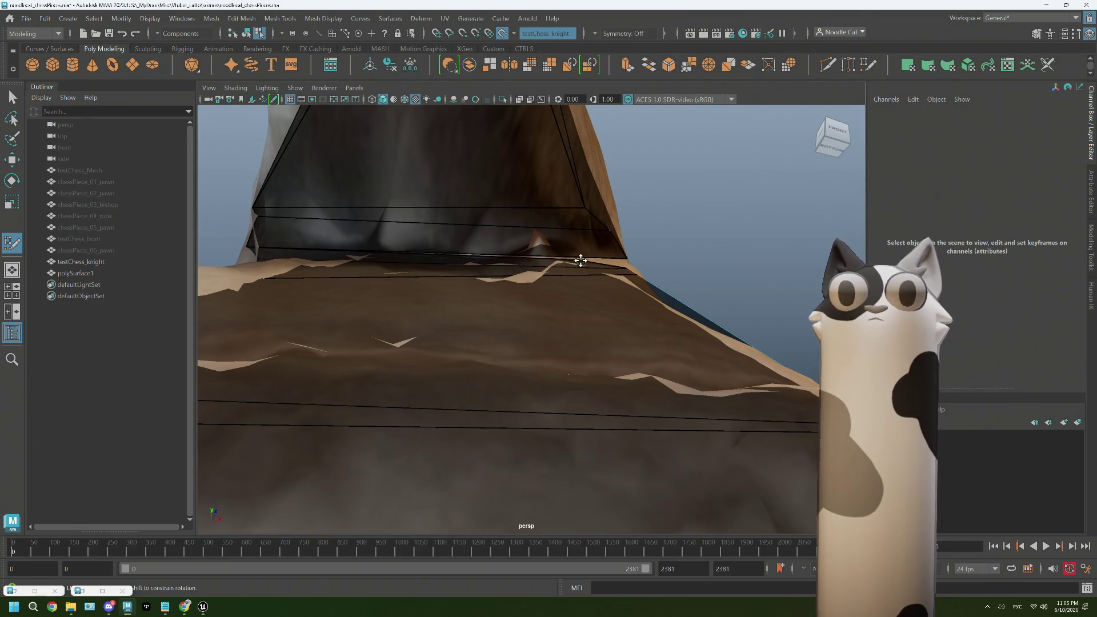
pyautogui.keyDown('alt'); pyautogui.moveTo(628, 263); pyautogui.dragTo(617, 266); pyautogui.keyUp('alt')
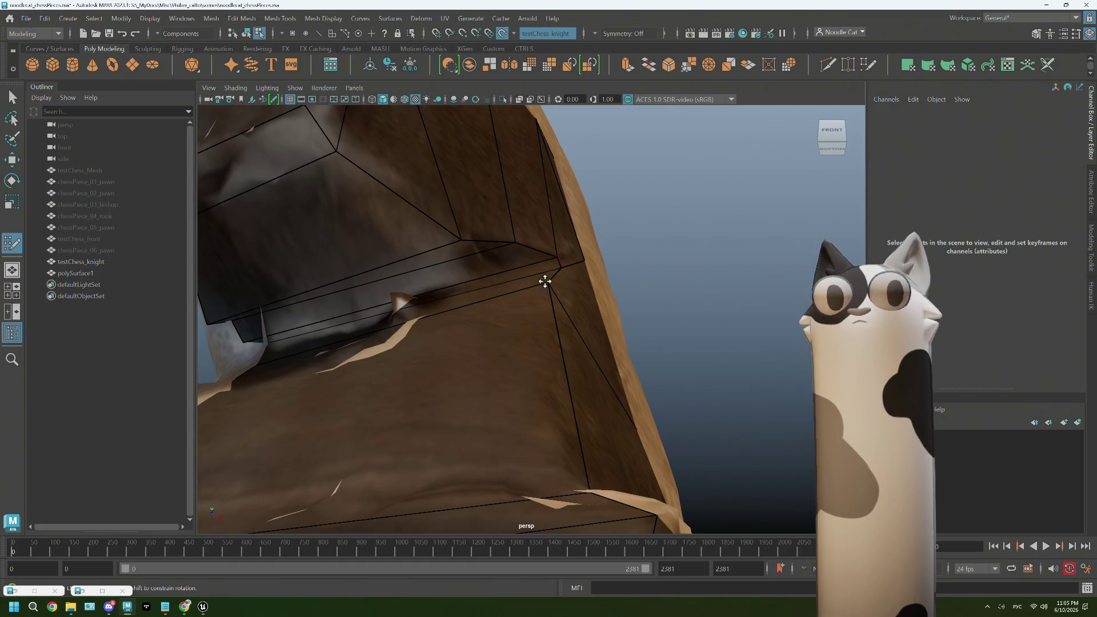
# - Insert an edge loop across the knight's neck face, then orbit behind to check it
pyautogui.scroll(-5, 503, 314)
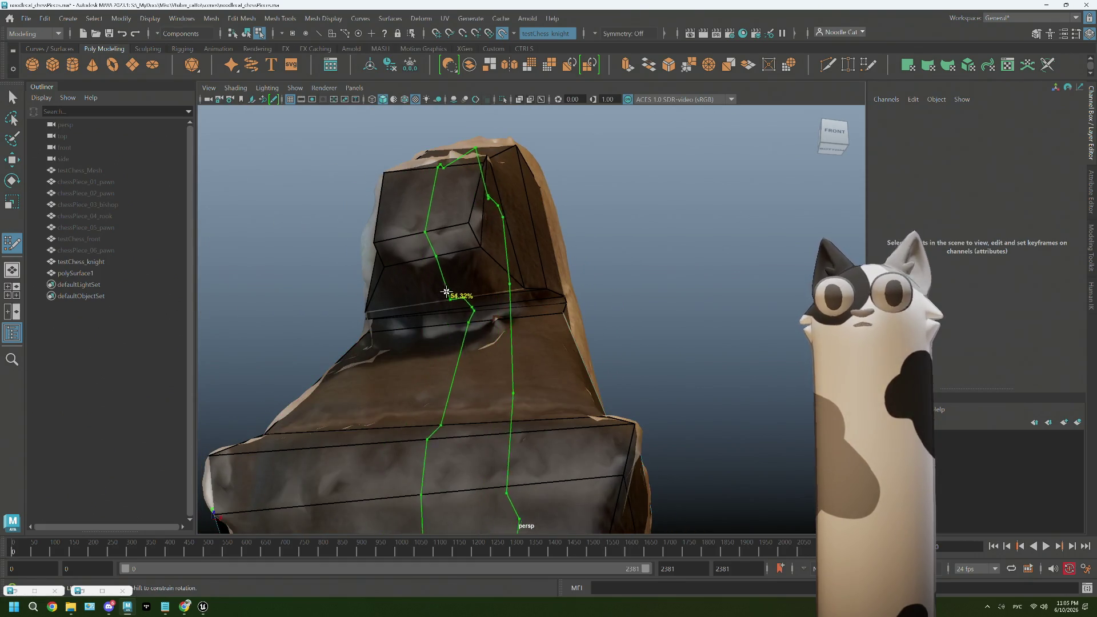
pyautogui.keyDown('alt'); pyautogui.moveTo(446, 293); pyautogui.dragTo(489, 308); pyautogui.keyUp('alt')
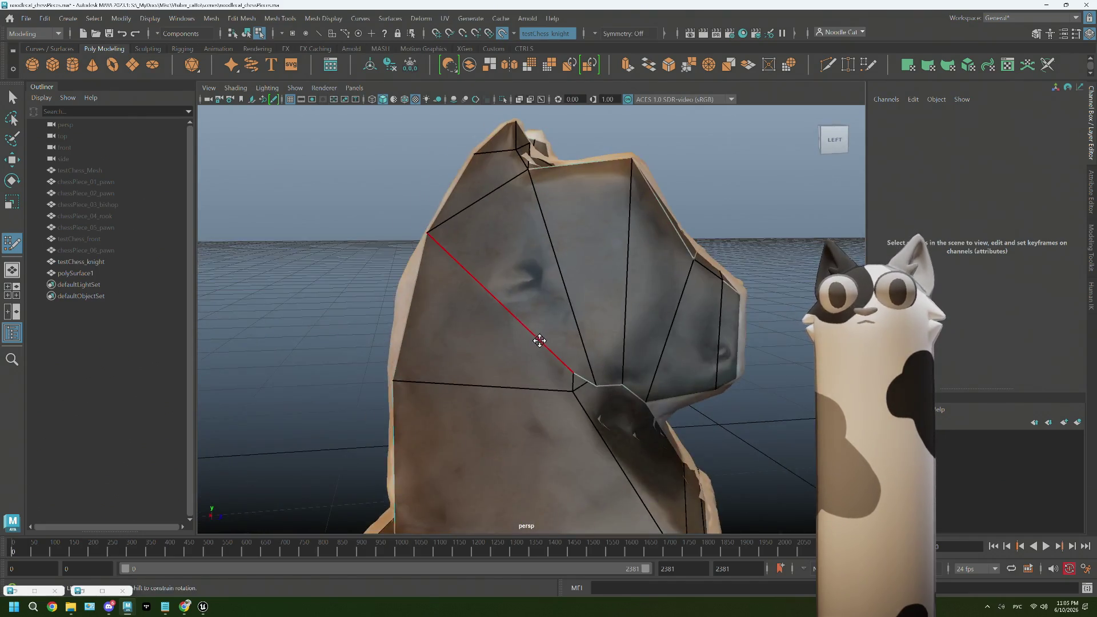
pyautogui.scroll(-5, 540, 341)
pyautogui.scroll(5, 542, 365)
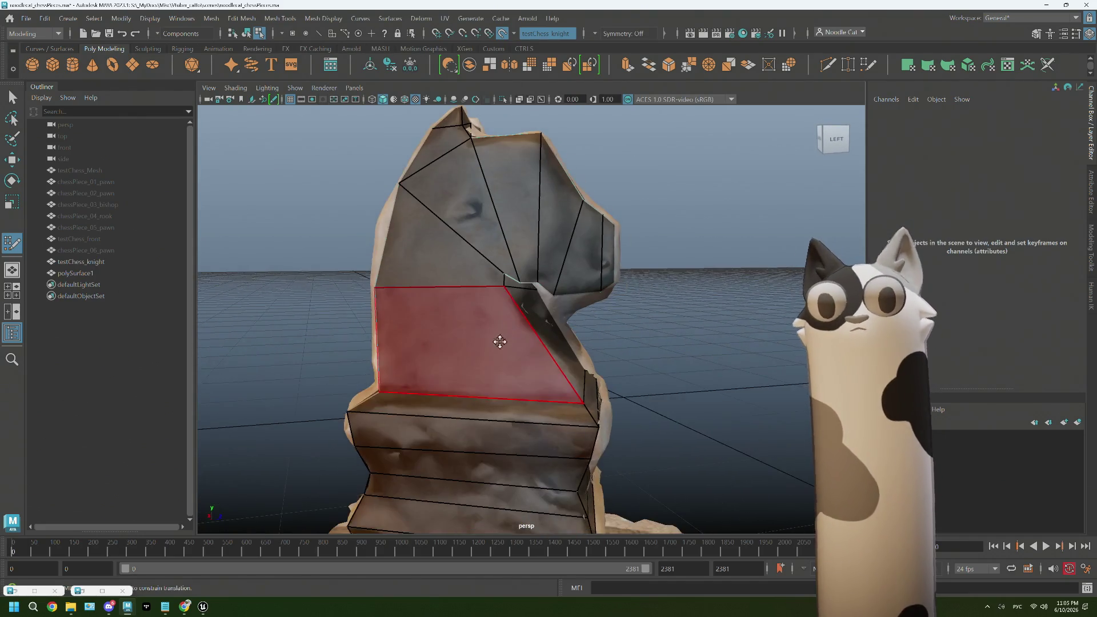
pyautogui.moveTo(500, 341)
pyautogui.keyDown('alt'); pyautogui.mouseDown()
pyautogui.moveTo(465, 372)
pyautogui.moveTo(486, 377)
pyautogui.mouseUp(); pyautogui.keyUp('alt')
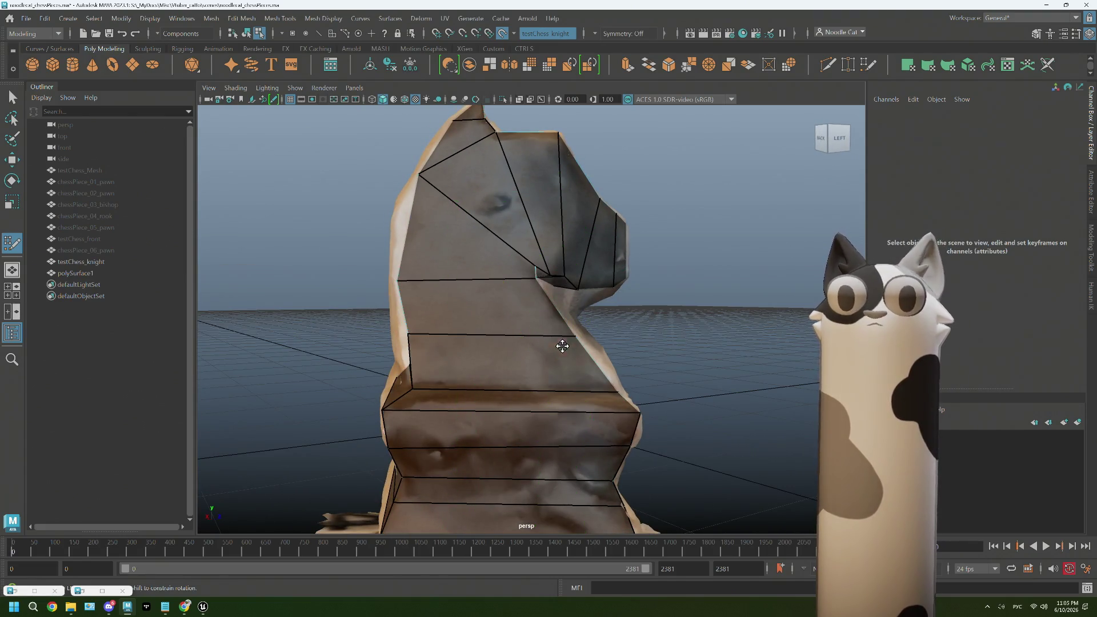
pyautogui.moveTo(562, 345)
pyautogui.keyDown('alt'); pyautogui.mouseDown()
pyautogui.moveTo(553, 341)
pyautogui.moveTo(608, 348)
pyautogui.moveTo(533, 343)
pyautogui.moveTo(476, 367)
pyautogui.mouseUp(); pyautogui.keyUp('alt')
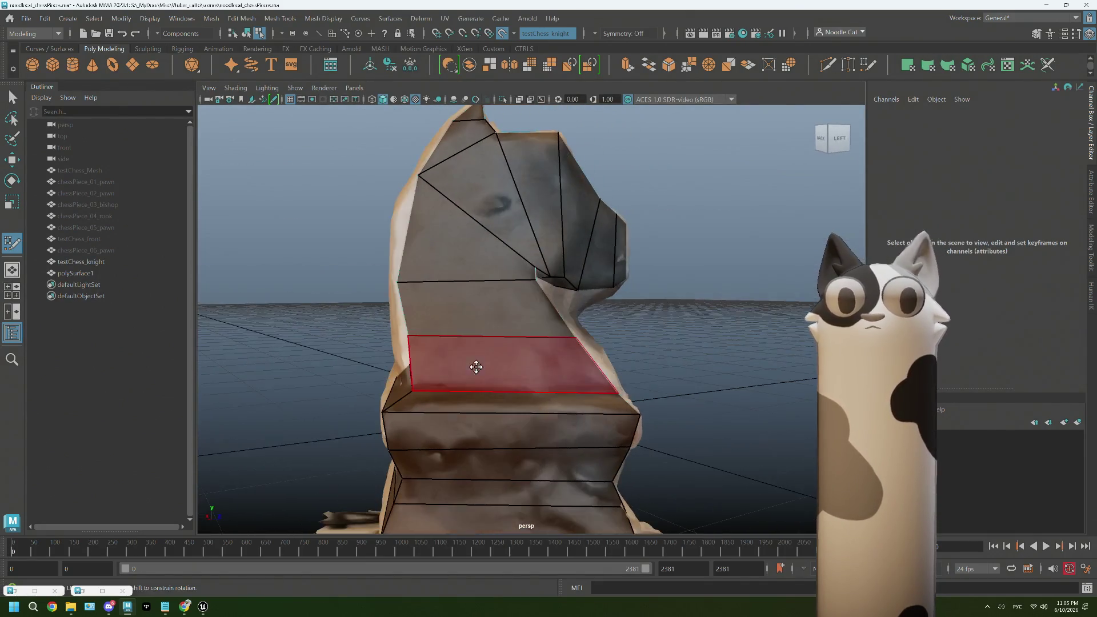
pyautogui.keyDown('alt'); pyautogui.moveTo(413, 341); pyautogui.dragTo(404, 274); pyautogui.keyUp('alt')
pyautogui.keyDown('alt'); pyautogui.moveTo(411, 315); pyautogui.dragTo(451, 316); pyautogui.keyUp('alt')
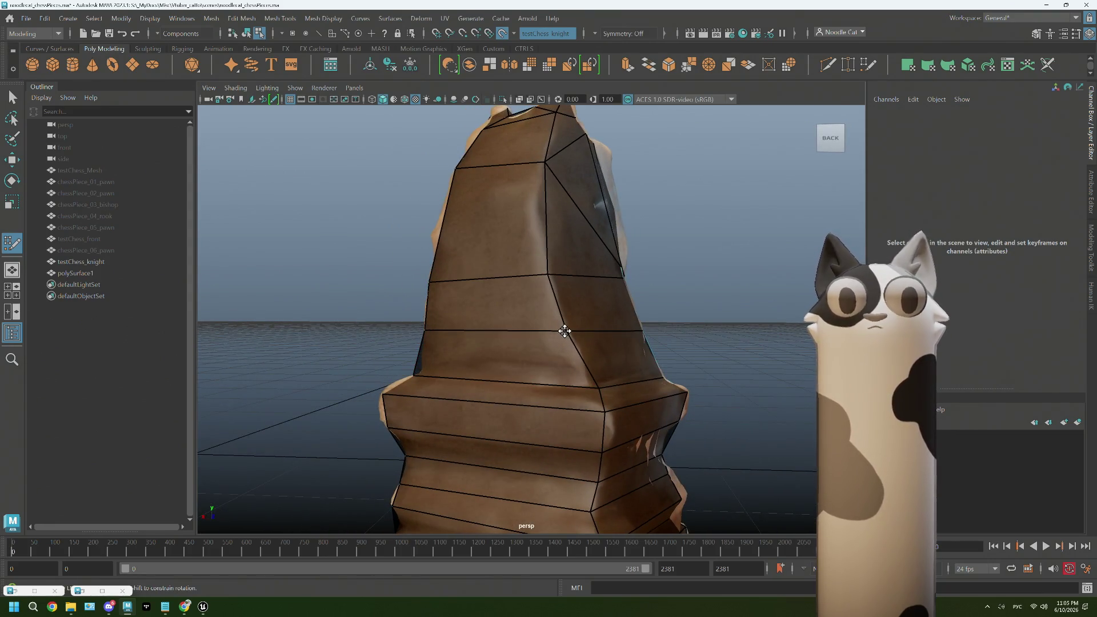
pyautogui.moveTo(562, 332)
pyautogui.keyDown('alt'); pyautogui.mouseDown()
pyautogui.moveTo(539, 343)
pyautogui.moveTo(656, 343)
pyautogui.mouseUp(); pyautogui.keyUp('alt')
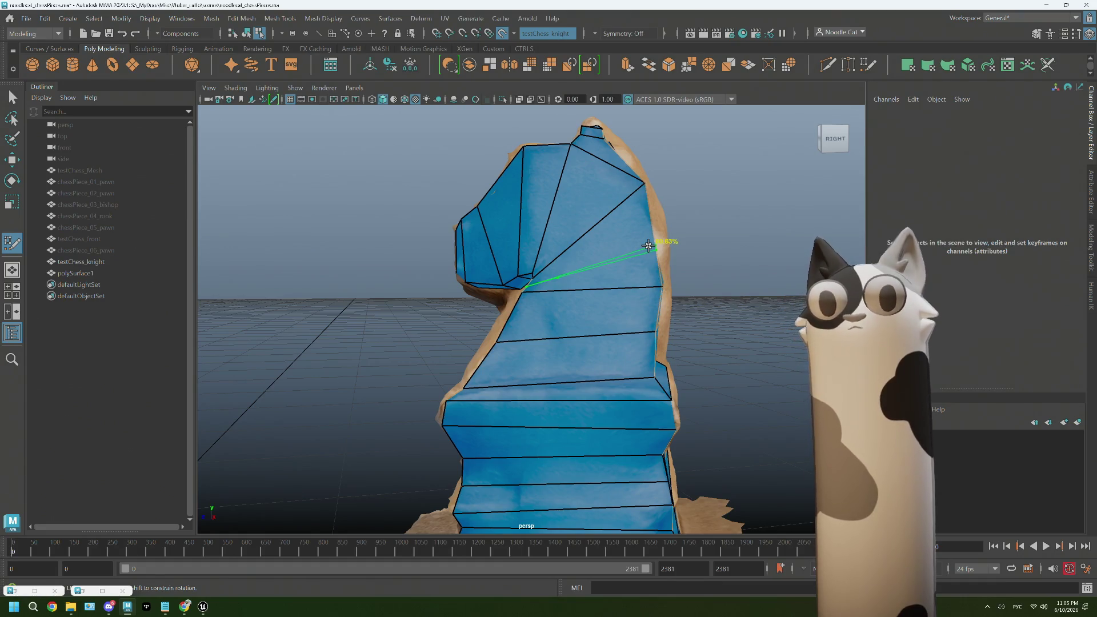
# - Add vertical edge loops fanning back from the muzzle's inner corner across the cheek
pyautogui.moveTo(630, 293)
pyautogui.keyDown('alt'); pyautogui.mouseDown()
pyautogui.moveTo(600, 299)
pyautogui.moveTo(622, 296)
pyautogui.mouseUp(); pyautogui.keyUp('alt')
pyautogui.scroll(-5, 629, 296)
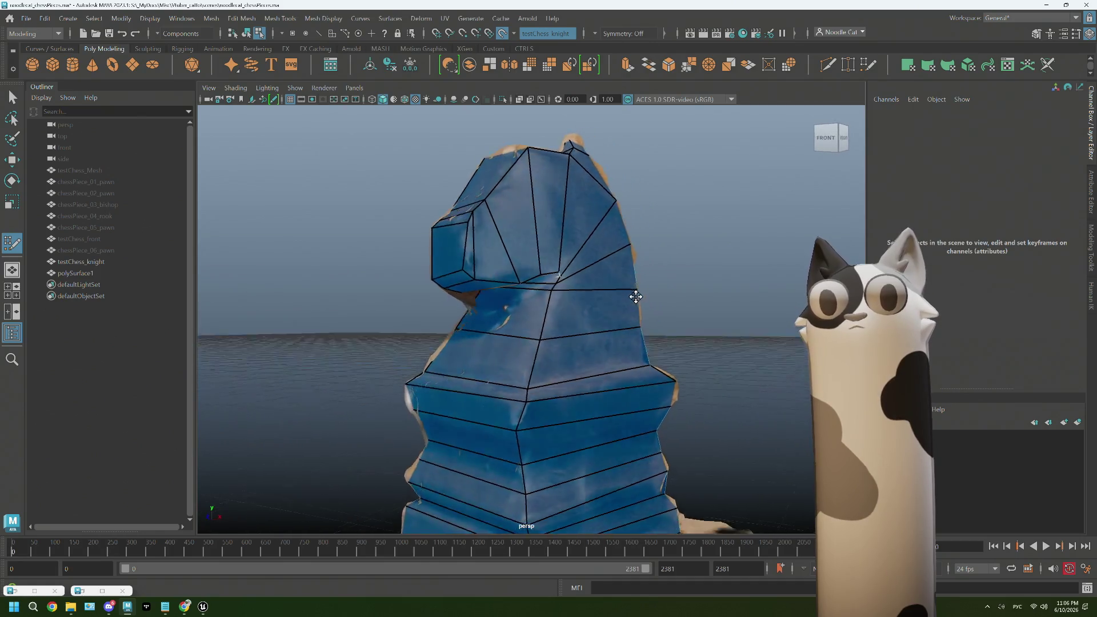
pyautogui.scroll(5, 549, 330)
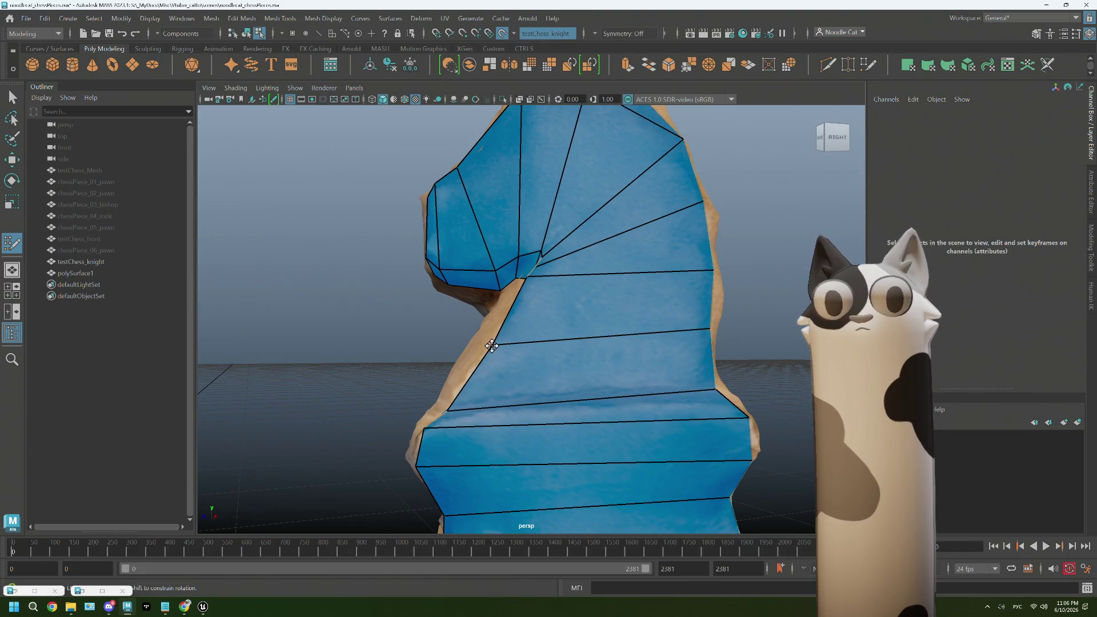
pyautogui.moveTo(527, 342)
pyautogui.keyDown('alt'); pyautogui.mouseDown()
pyautogui.moveTo(544, 350)
pyautogui.moveTo(536, 367)
pyautogui.moveTo(588, 369)
pyautogui.moveTo(407, 351)
pyautogui.moveTo(552, 341)
pyautogui.moveTo(495, 351)
pyautogui.mouseUp(); pyautogui.keyUp('alt')
pyautogui.scroll(3, 514, 299)
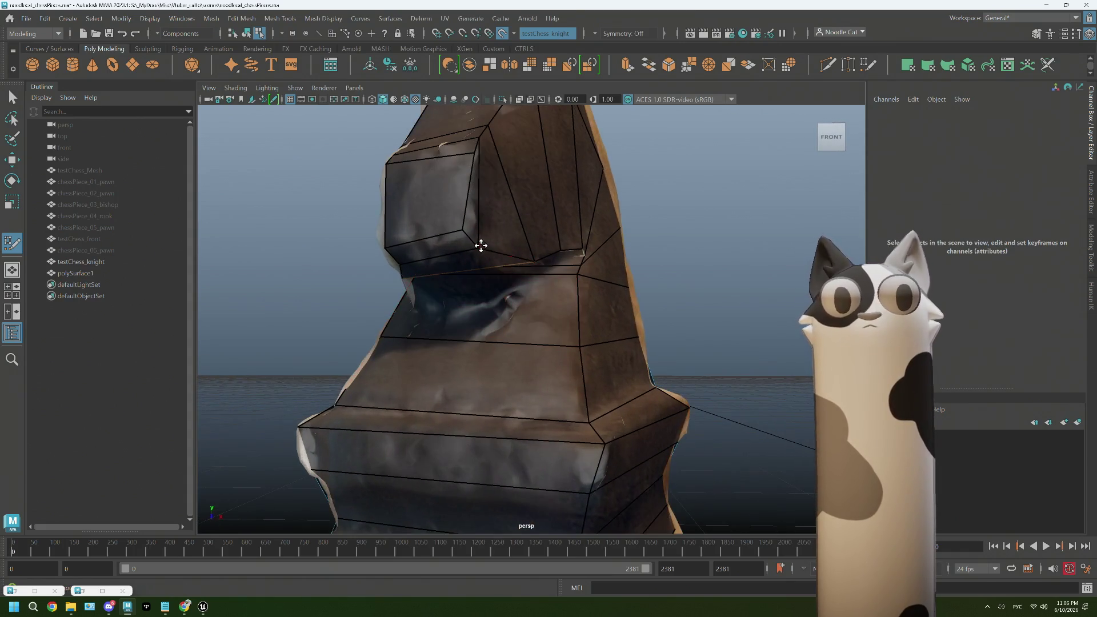
pyautogui.moveTo(481, 252)
pyautogui.keyDown('alt'); pyautogui.mouseDown()
pyautogui.moveTo(475, 260)
pyautogui.moveTo(492, 259)
pyautogui.moveTo(536, 228)
pyautogui.mouseUp(); pyautogui.keyUp('alt')
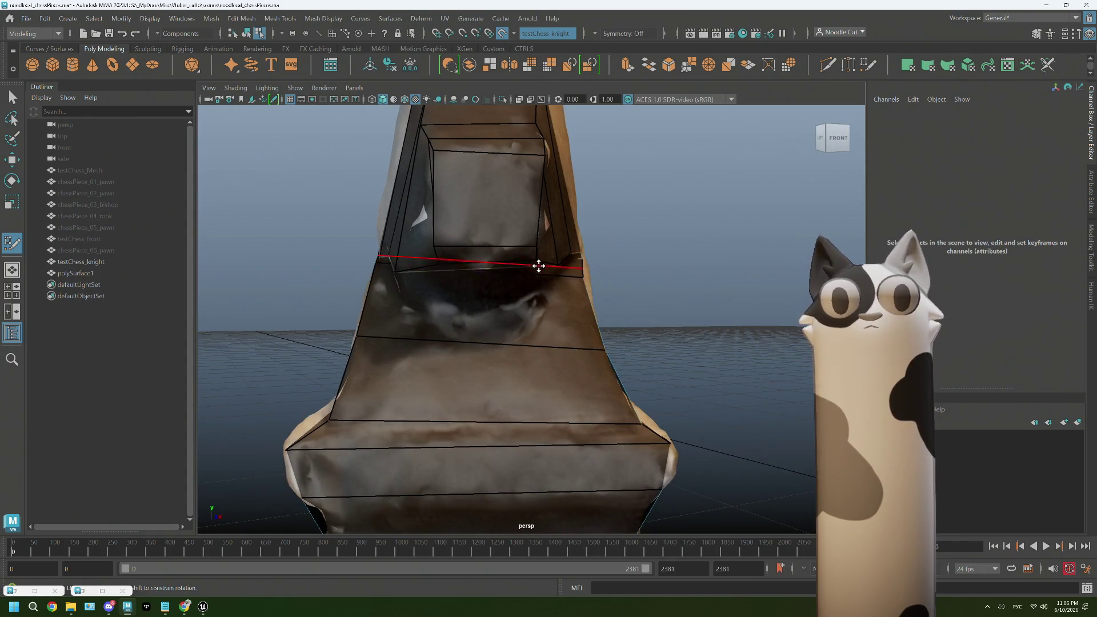
pyautogui.scroll(-5, 537, 262)
pyautogui.keyDown('alt'); pyautogui.moveTo(520, 291); pyautogui.dragTo(499, 308); pyautogui.keyUp('alt')
pyautogui.moveTo(480, 168)
pyautogui.keyDown('alt'); pyautogui.mouseDown()
pyautogui.moveTo(465, 195)
pyautogui.moveTo(425, 189)
pyautogui.moveTo(453, 171)
pyautogui.moveTo(490, 294)
pyautogui.moveTo(560, 294)
pyautogui.moveTo(570, 310)
pyautogui.moveTo(522, 286)
pyautogui.moveTo(519, 306)
pyautogui.moveTo(457, 309)
pyautogui.mouseUp(); pyautogui.keyUp('alt')
pyautogui.scroll(5, 564, 326)
# - Switch the retopology mesh to edge selection to pick the diagonal head edge
pyautogui.scroll(-5, 545, 309)
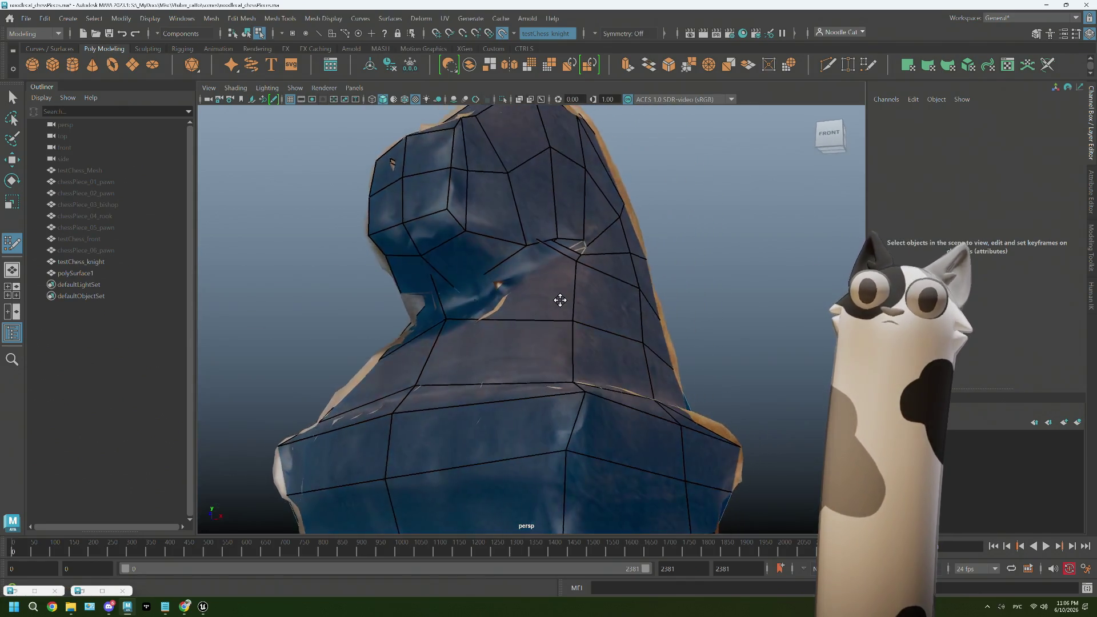
pyautogui.scroll(3, 470, 205)
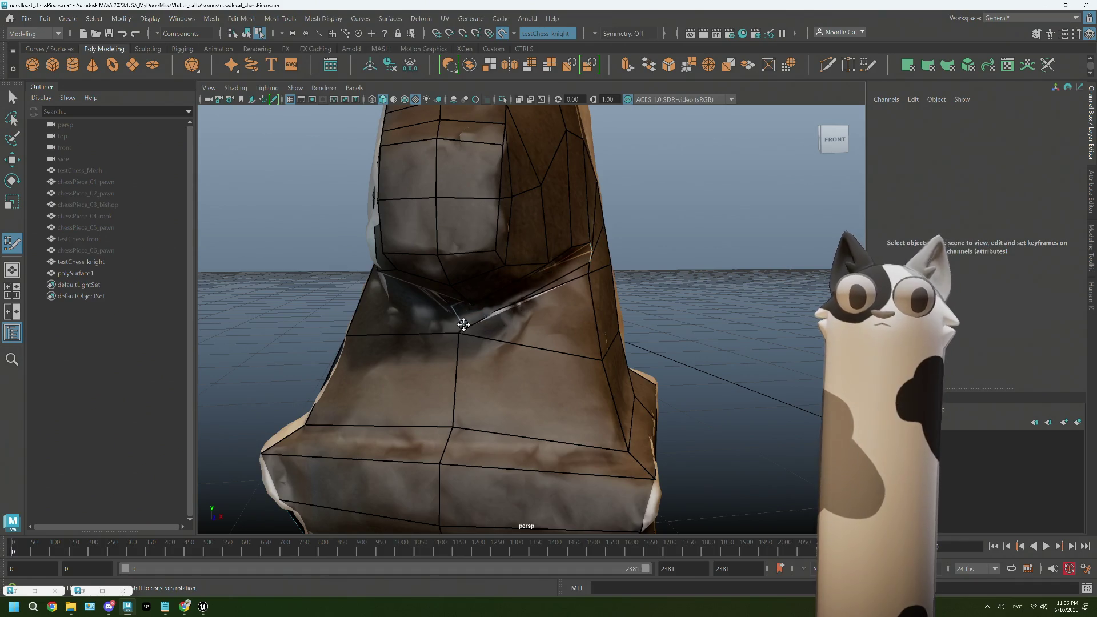
pyautogui.keyDown('alt'); pyautogui.moveTo(490, 320); pyautogui.dragTo(455, 335); pyautogui.keyUp('alt')
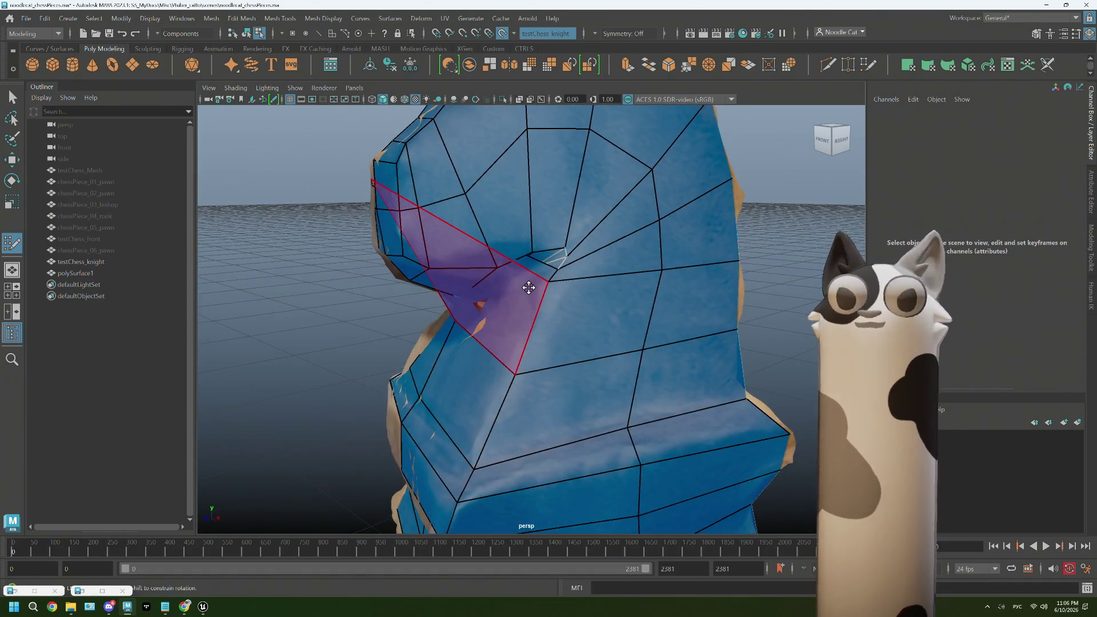
pyautogui.moveTo(529, 287)
pyautogui.keyDown('alt'); pyautogui.mouseDown()
pyautogui.moveTo(512, 290)
pyautogui.moveTo(583, 284)
pyautogui.moveTo(578, 314)
pyautogui.moveTo(459, 354)
pyautogui.moveTo(517, 351)
pyautogui.mouseUp(); pyautogui.keyUp('alt')
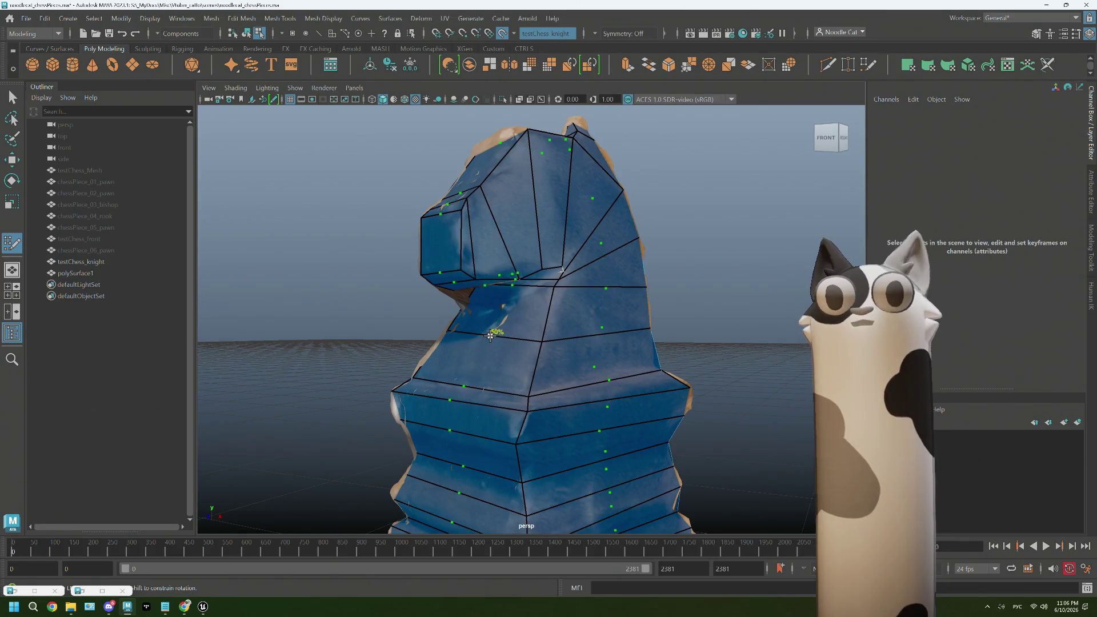
pyautogui.moveTo(517, 350)
pyautogui.keyDown('alt'); pyautogui.mouseDown()
pyautogui.moveTo(564, 343)
pyautogui.moveTo(515, 337)
pyautogui.moveTo(561, 320)
pyautogui.moveTo(505, 338)
pyautogui.moveTo(591, 299)
pyautogui.moveTo(566, 291)
pyautogui.moveTo(539, 318)
pyautogui.moveTo(558, 311)
pyautogui.mouseUp(); pyautogui.keyUp('alt')
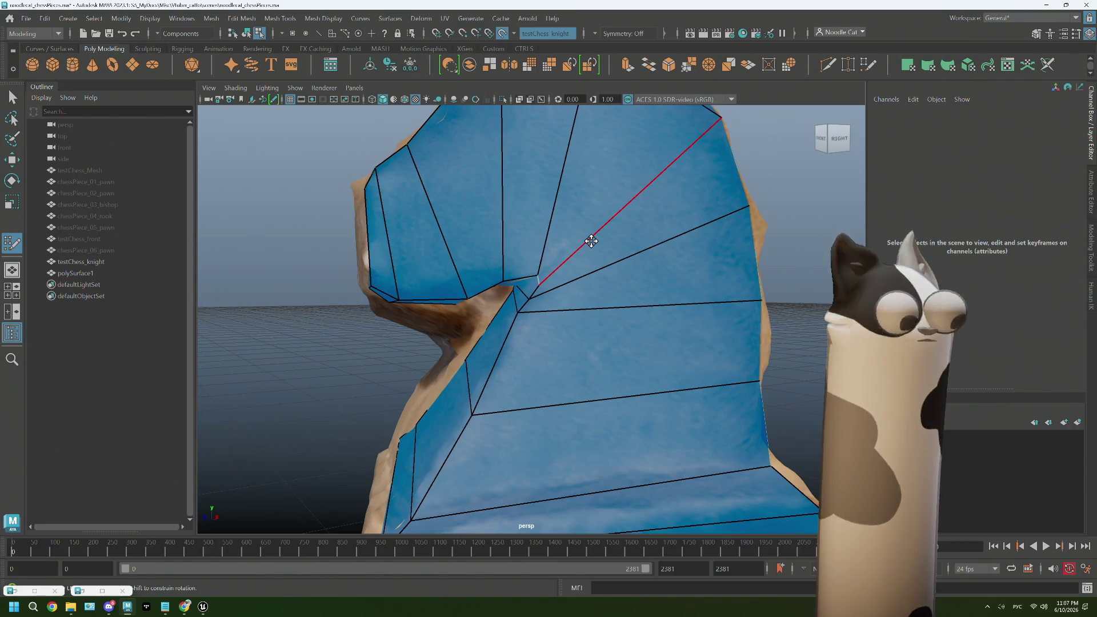
pyautogui.moveTo(650, 196); pyautogui.dragTo(663, 175, button='right')
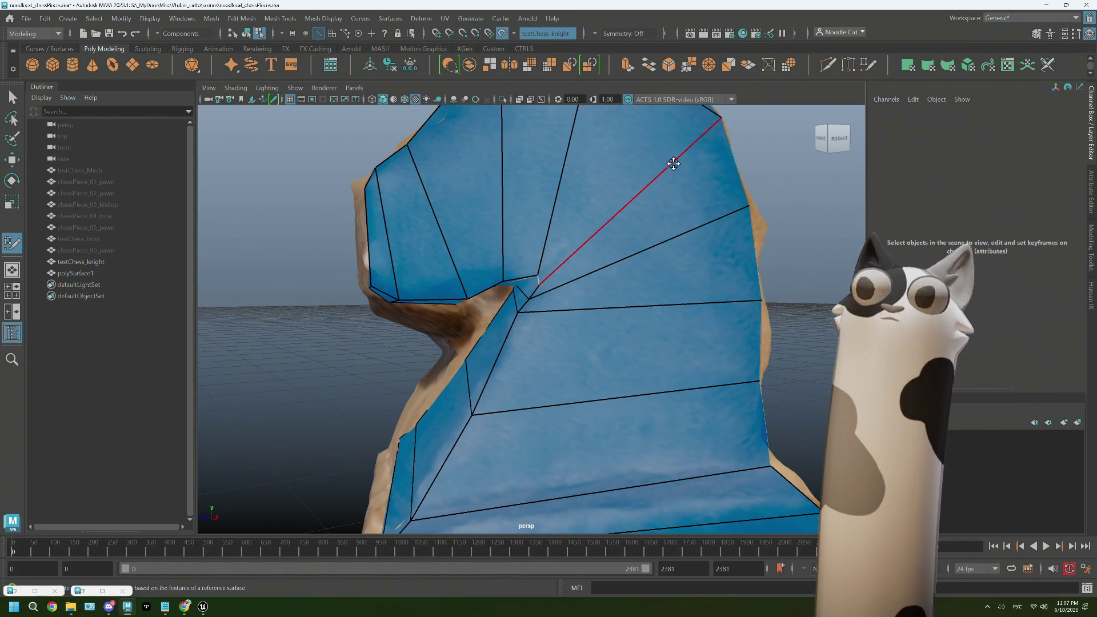
# - Exit Quad Draw and hide the scanned testChess_knight model with Ctrl+H
pyautogui.press('q')
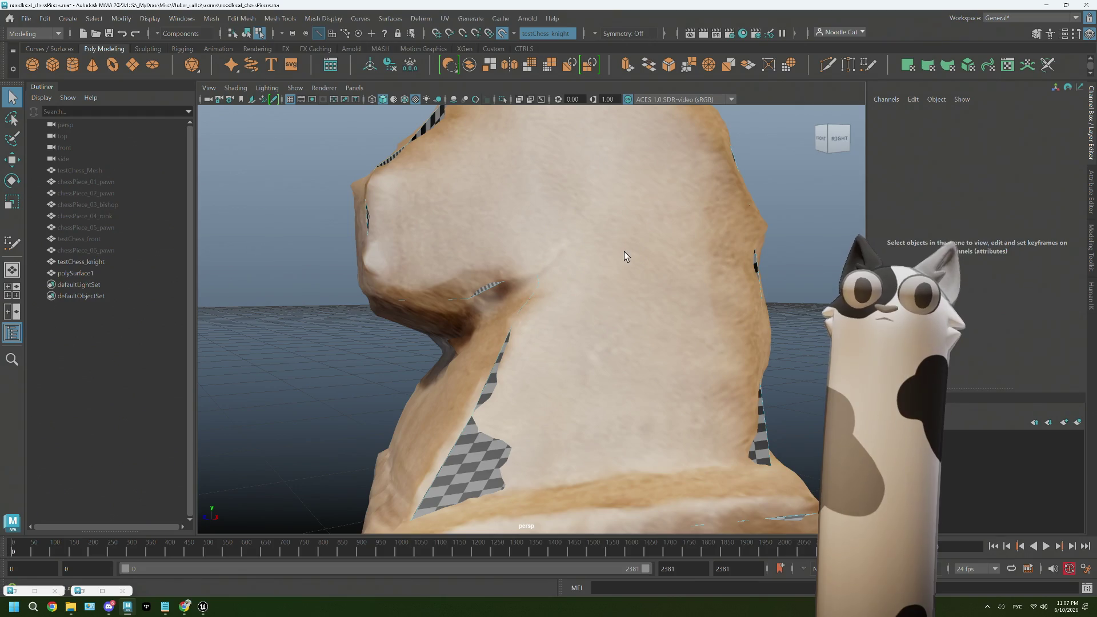
pyautogui.click(112, 258)
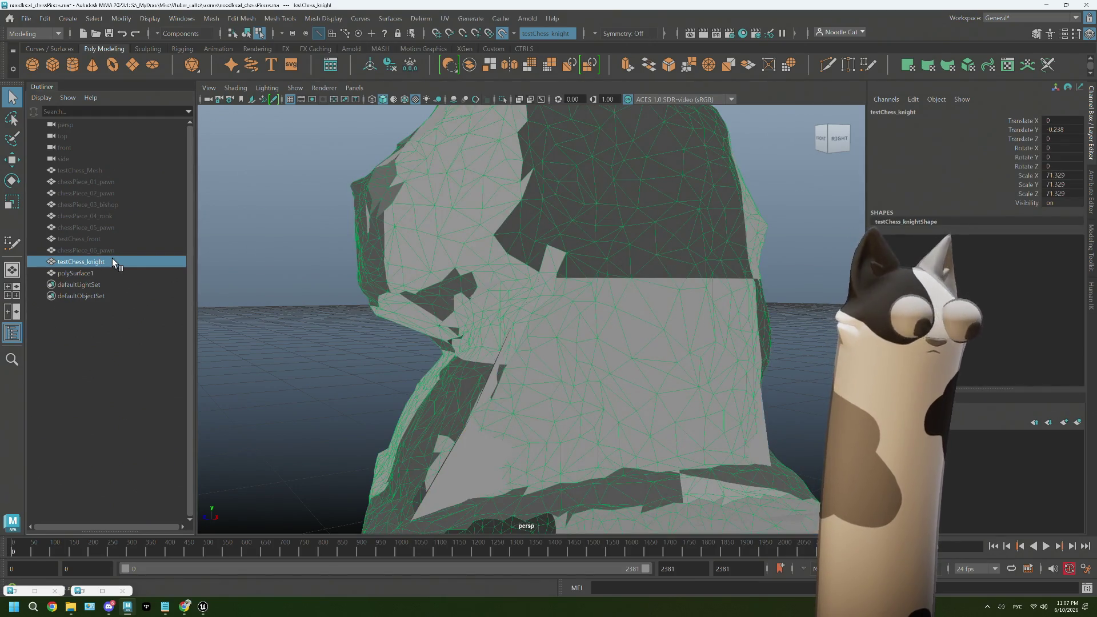
pyautogui.click(228, 253)
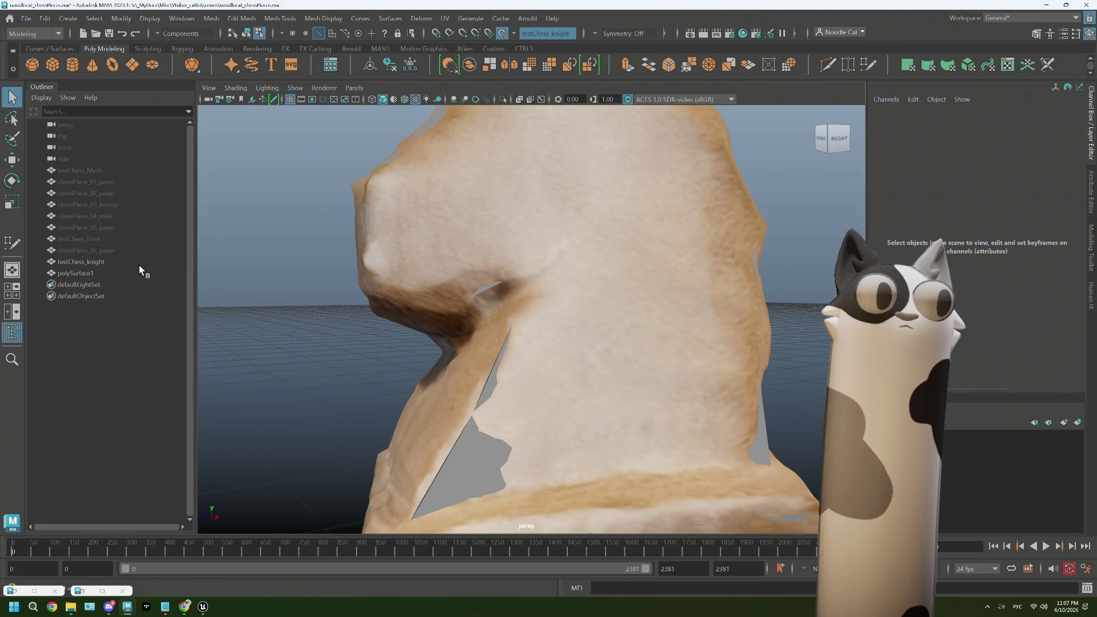
pyautogui.click(108, 261)
pyautogui.hotkey('ctrl', 'h')
# - Delete the diagonal edge on the low-poly head, then reactivate Quad Draw on the scan
pyautogui.moveTo(646, 230); pyautogui.dragTo(645, 201, button='right')
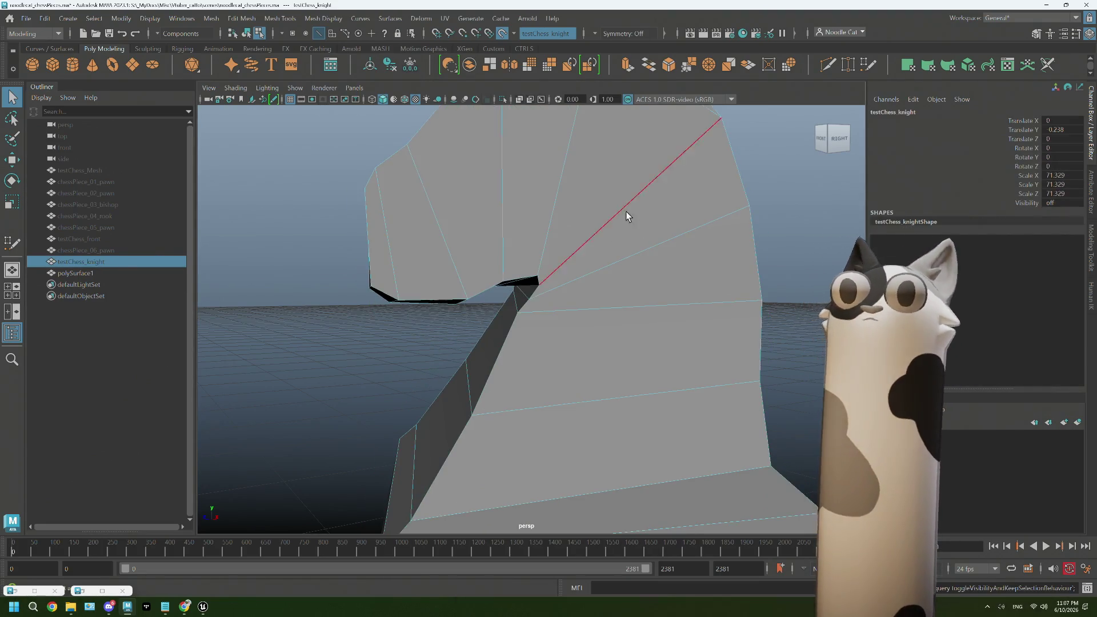
pyautogui.click(617, 217)
pyautogui.keyDown('alt'); pyautogui.moveTo(617, 220); pyautogui.dragTo(594, 240); pyautogui.keyUp('alt')
pyautogui.press('Delete')
pyautogui.keyDown('alt'); pyautogui.moveTo(619, 235); pyautogui.dragTo(544, 345, button='middle'); pyautogui.keyUp('alt')
pyautogui.moveTo(595, 330)
pyautogui.keyDown('alt'); pyautogui.mouseDown()
pyautogui.moveTo(553, 336)
pyautogui.moveTo(584, 322)
pyautogui.moveTo(622, 349)
pyautogui.moveTo(582, 364)
pyautogui.moveTo(598, 380)
pyautogui.mouseUp(); pyautogui.keyUp('alt')
pyautogui.hotkey('ctrl', 'z')
pyautogui.press('Delete')
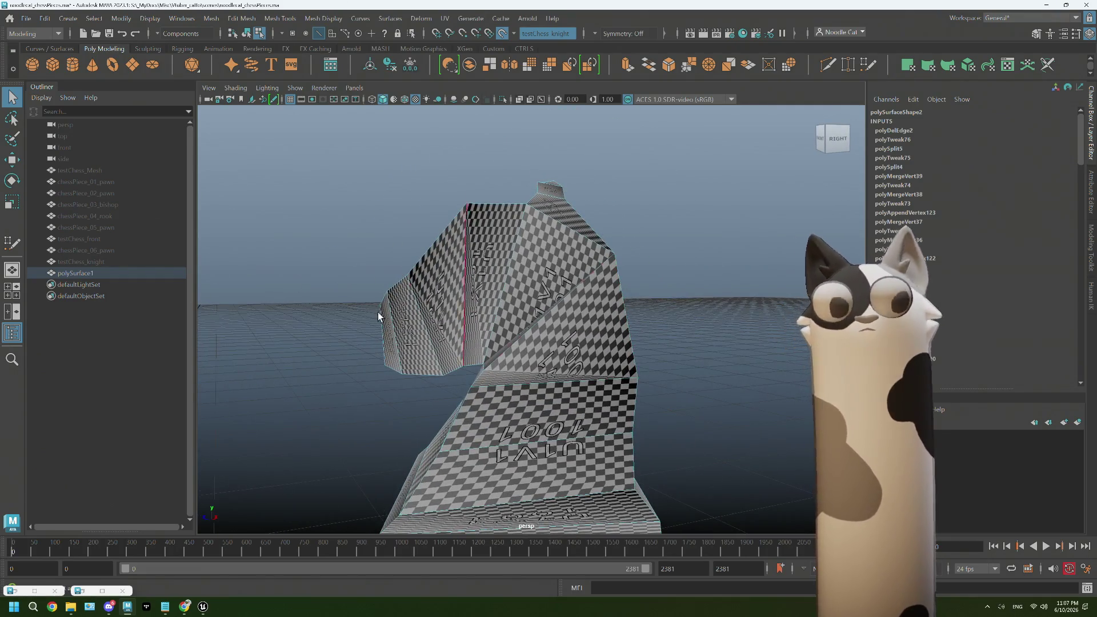
pyautogui.click(12, 243)
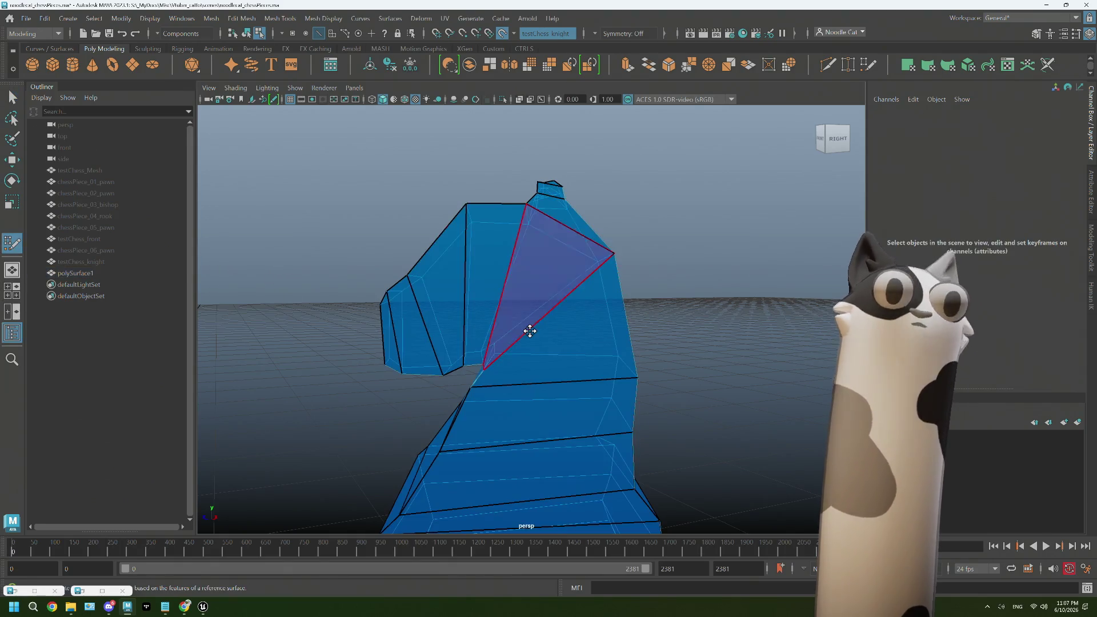
pyautogui.click(97, 264)
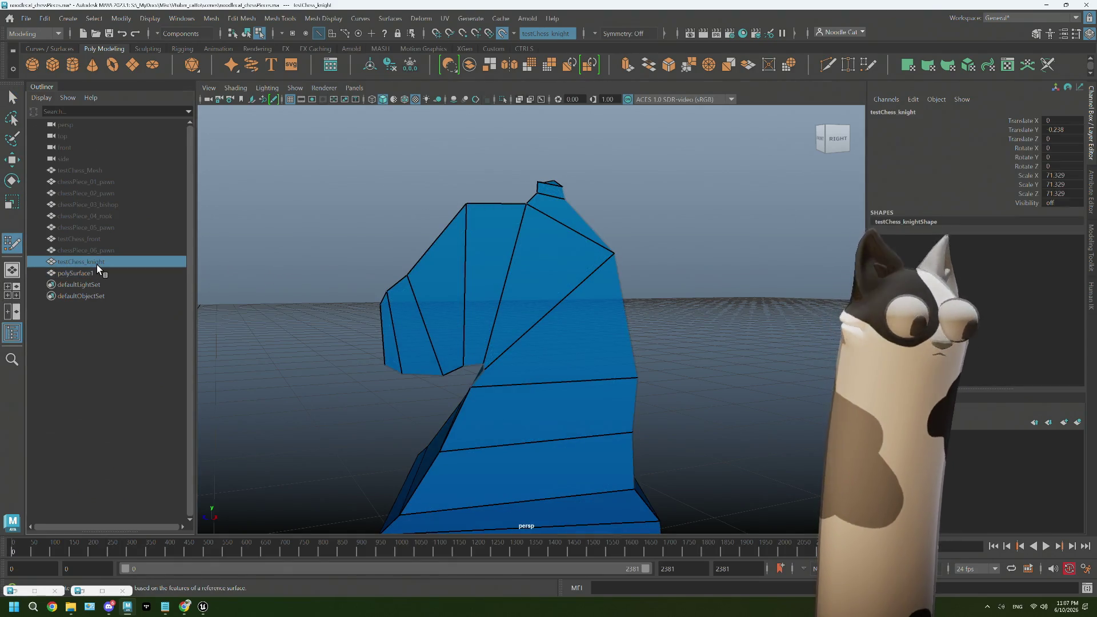
# - Unhide the testChess_knight scan with Shift+H and switch the low-poly mesh to vertex editing
pyautogui.hotkey('shift', 'h')
pyautogui.moveTo(563, 346)
pyautogui.keyDown('alt'); pyautogui.mouseDown()
pyautogui.moveTo(581, 360)
pyautogui.moveTo(600, 354)
pyautogui.mouseUp(); pyautogui.keyUp('alt')
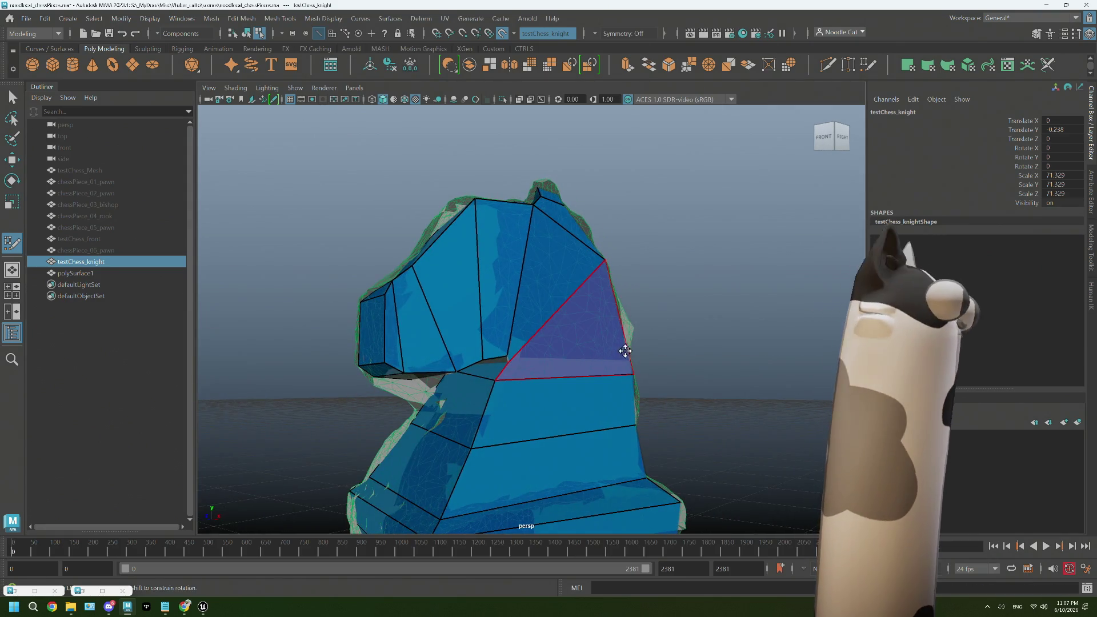
pyautogui.scroll(5, 663, 368)
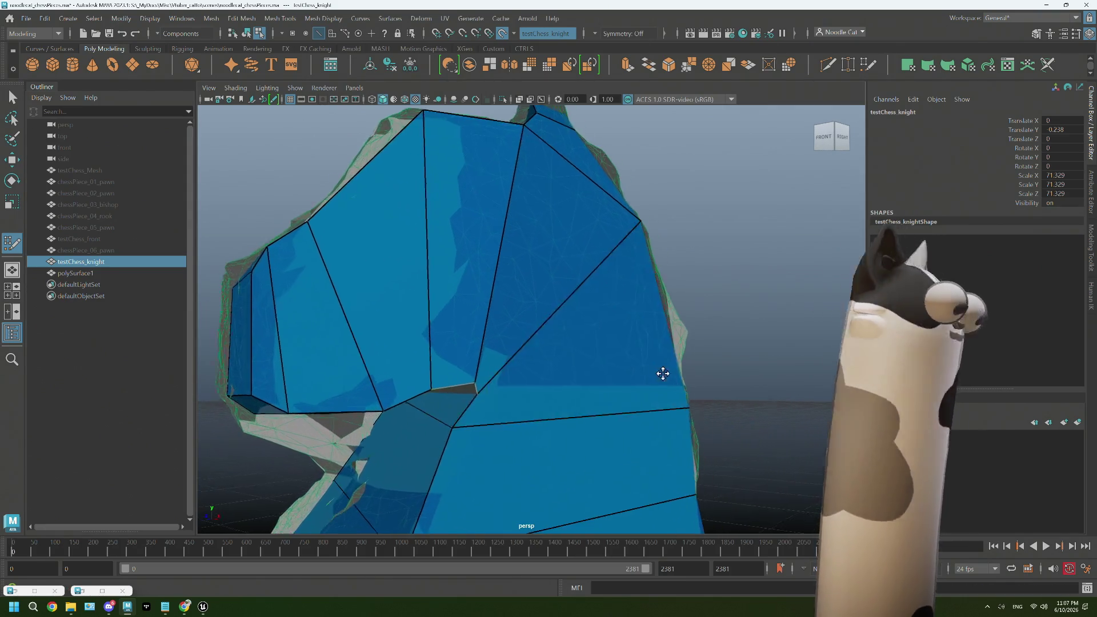
pyautogui.moveTo(567, 279)
pyautogui.mouseDown(button='right')
pyautogui.moveTo(514, 273)
pyautogui.moveTo(524, 280)
pyautogui.mouseUp(button='right')
pyautogui.moveTo(529, 284)
pyautogui.keyDown('alt'); pyautogui.mouseDown()
pyautogui.moveTo(578, 383)
pyautogui.moveTo(612, 396)
pyautogui.moveTo(578, 380)
pyautogui.moveTo(589, 382)
pyautogui.mouseUp(); pyautogui.keyUp('alt')
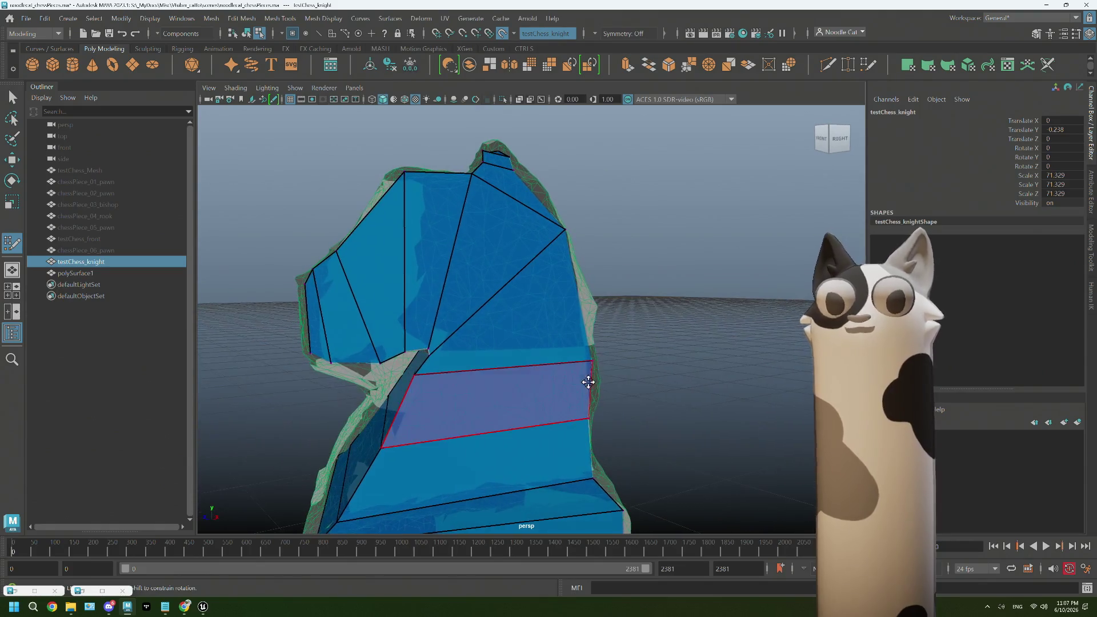
pyautogui.moveTo(591, 339)
pyautogui.keyDown('alt'); pyautogui.mouseDown()
pyautogui.moveTo(534, 338)
pyautogui.moveTo(707, 354)
pyautogui.moveTo(695, 329)
pyautogui.moveTo(650, 358)
pyautogui.moveTo(735, 352)
pyautogui.moveTo(480, 375)
pyautogui.moveTo(530, 375)
pyautogui.moveTo(496, 365)
pyautogui.moveTo(508, 353)
pyautogui.moveTo(469, 326)
pyautogui.moveTo(548, 346)
pyautogui.moveTo(491, 350)
pyautogui.moveTo(477, 293)
pyautogui.moveTo(490, 289)
pyautogui.moveTo(458, 307)
pyautogui.moveTo(500, 331)
pyautogui.moveTo(571, 306)
pyautogui.moveTo(635, 306)
pyautogui.mouseUp(); pyautogui.keyUp('alt')
pyautogui.click(596, 352)
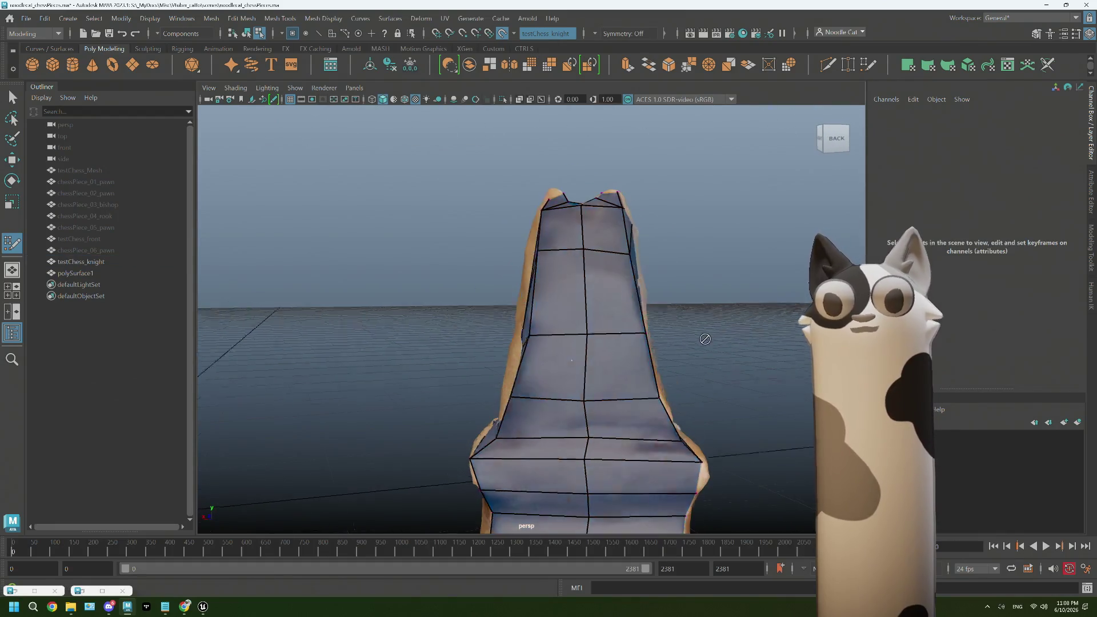
# - Pull the low-poly knight's neck vertex down into the scanned neck crease
pyautogui.moveTo(595, 353)
pyautogui.keyDown('alt'); pyautogui.mouseDown()
pyautogui.moveTo(560, 343)
pyautogui.moveTo(598, 333)
pyautogui.mouseUp(); pyautogui.keyUp('alt')
pyautogui.scroll(5, 577, 349)
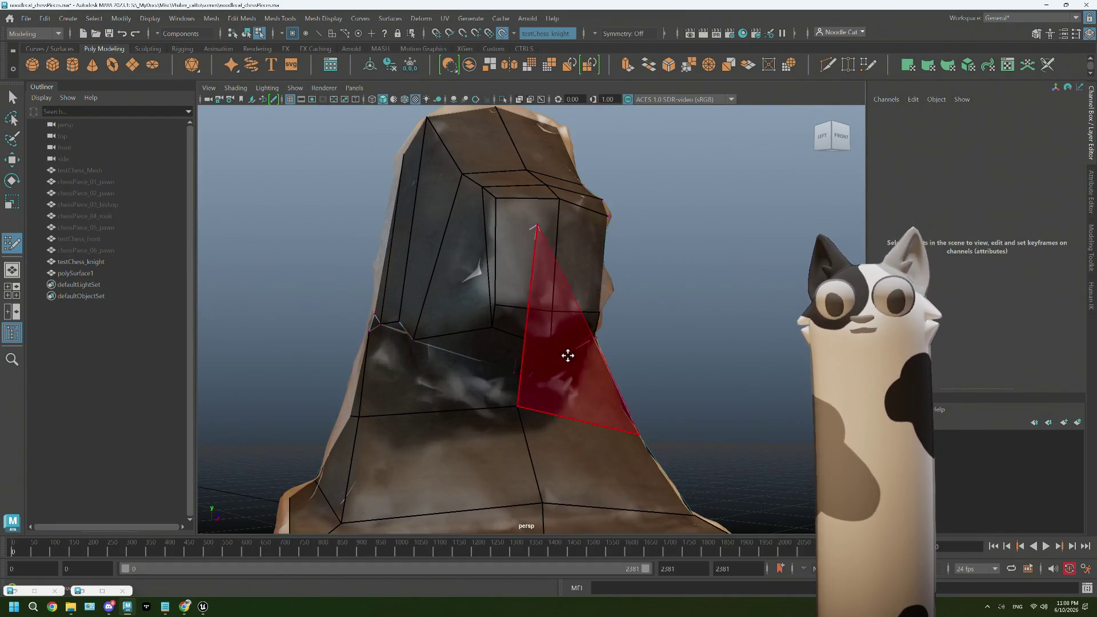
pyautogui.moveTo(524, 357)
pyautogui.keyDown('alt'); pyautogui.mouseDown()
pyautogui.moveTo(632, 333)
pyautogui.moveTo(570, 342)
pyautogui.mouseUp(); pyautogui.keyUp('alt')
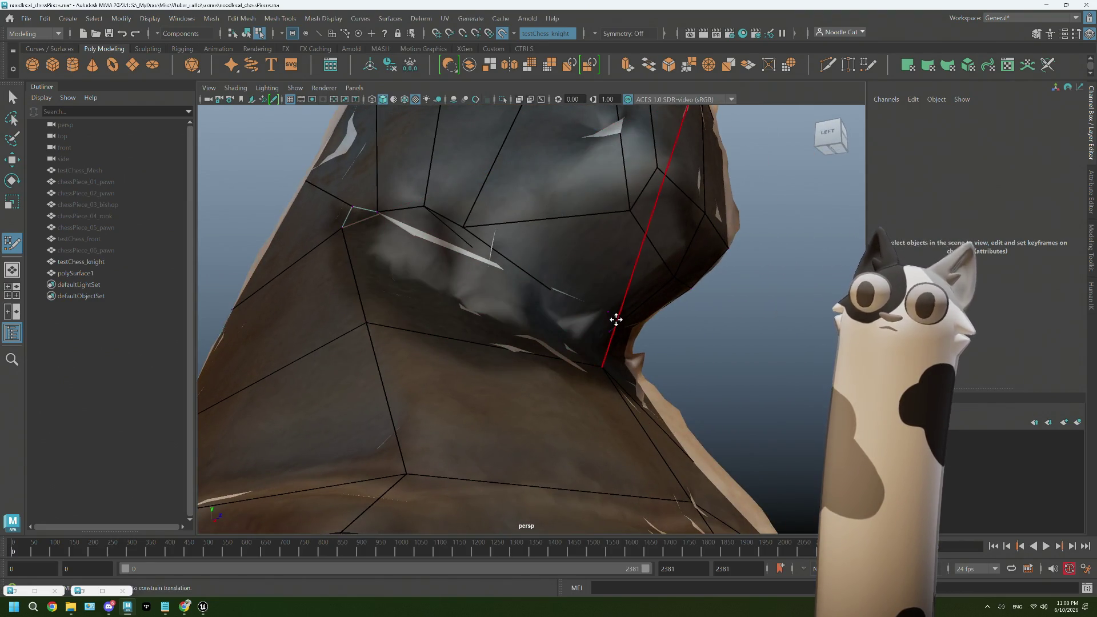
pyautogui.scroll(-5, 616, 320)
pyautogui.scroll(4, 616, 317)
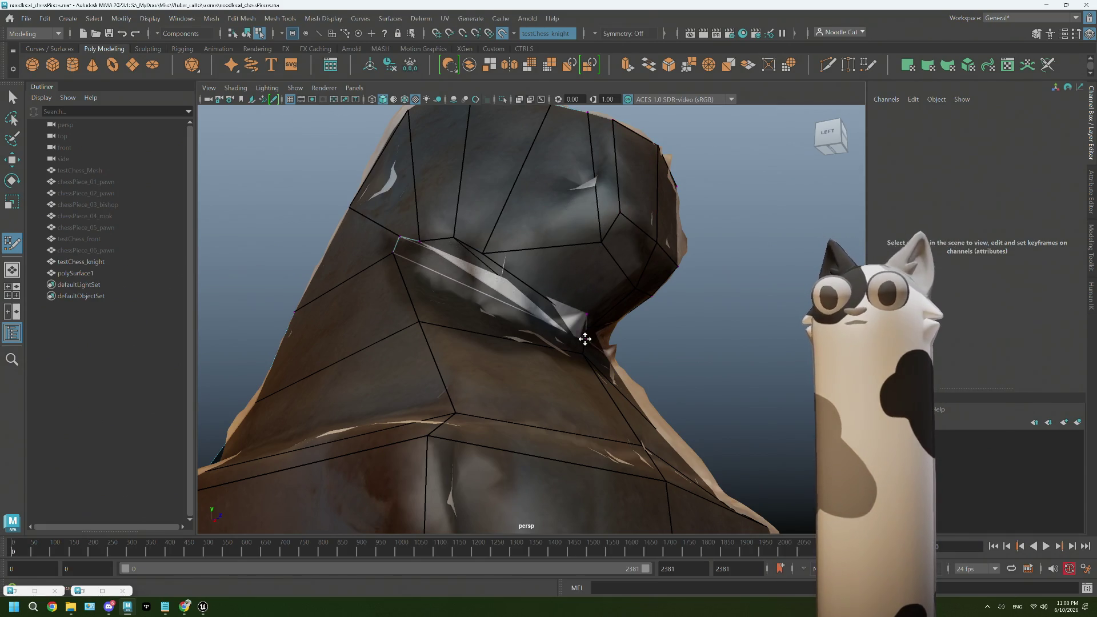
pyautogui.moveTo(562, 335)
pyautogui.keyDown('alt'); pyautogui.mouseDown()
pyautogui.moveTo(465, 368)
pyautogui.moveTo(523, 322)
pyautogui.moveTo(507, 321)
pyautogui.mouseUp(); pyautogui.keyUp('alt')
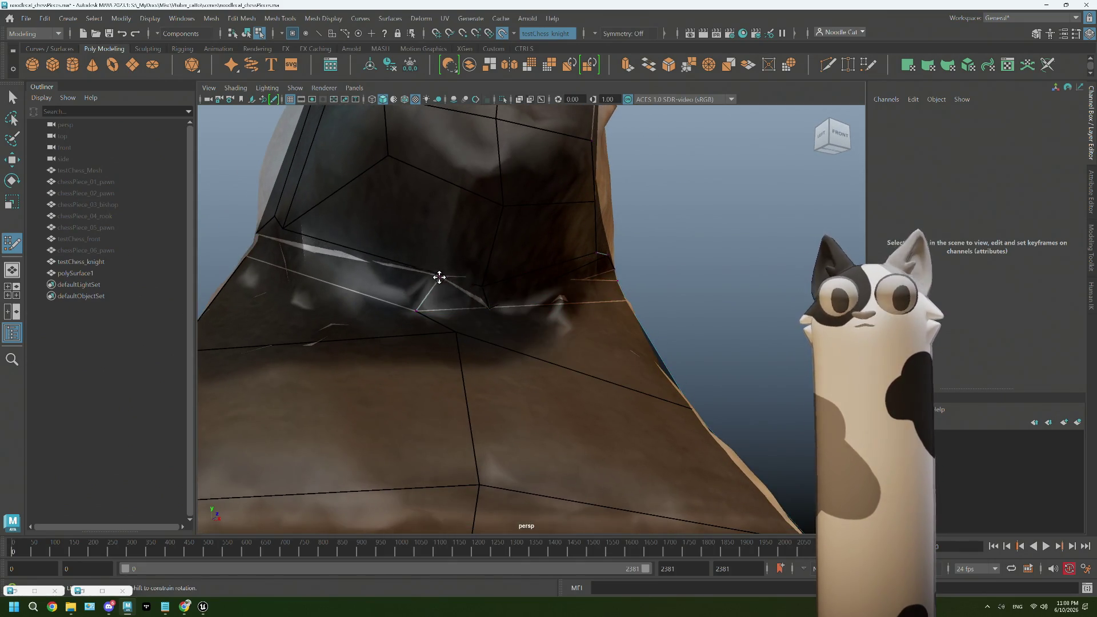
pyautogui.moveTo(439, 278)
pyautogui.mouseDown()
pyautogui.moveTo(409, 292)
pyautogui.moveTo(539, 294)
pyautogui.mouseUp()
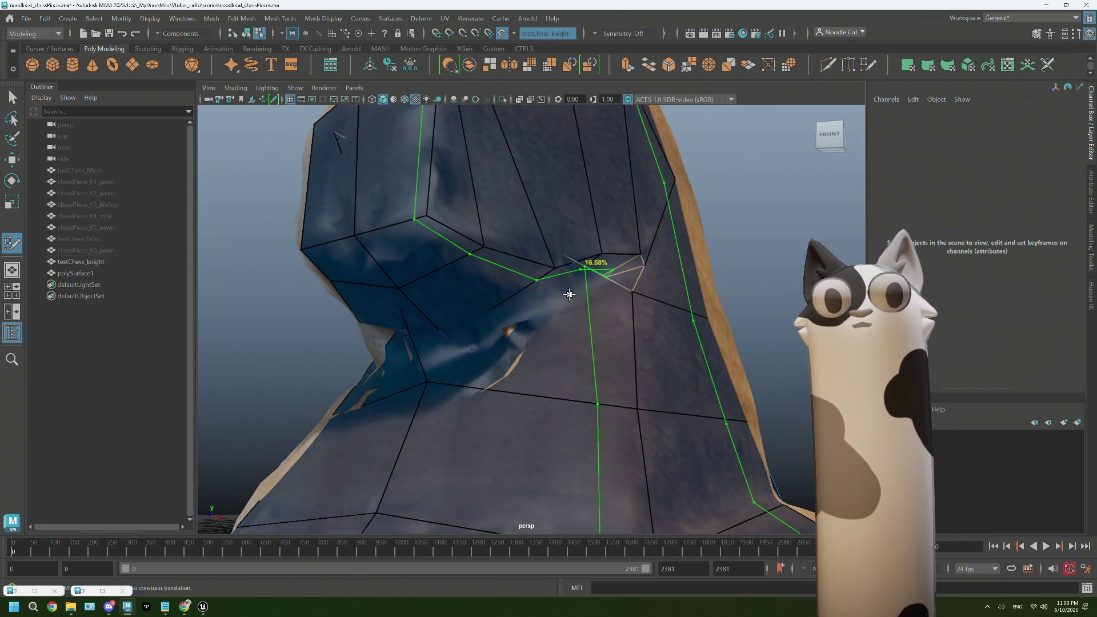
# - Cut an edge loop around the low-poly knight's neck with Multi-Cut and check it from above
pyautogui.press('F8')
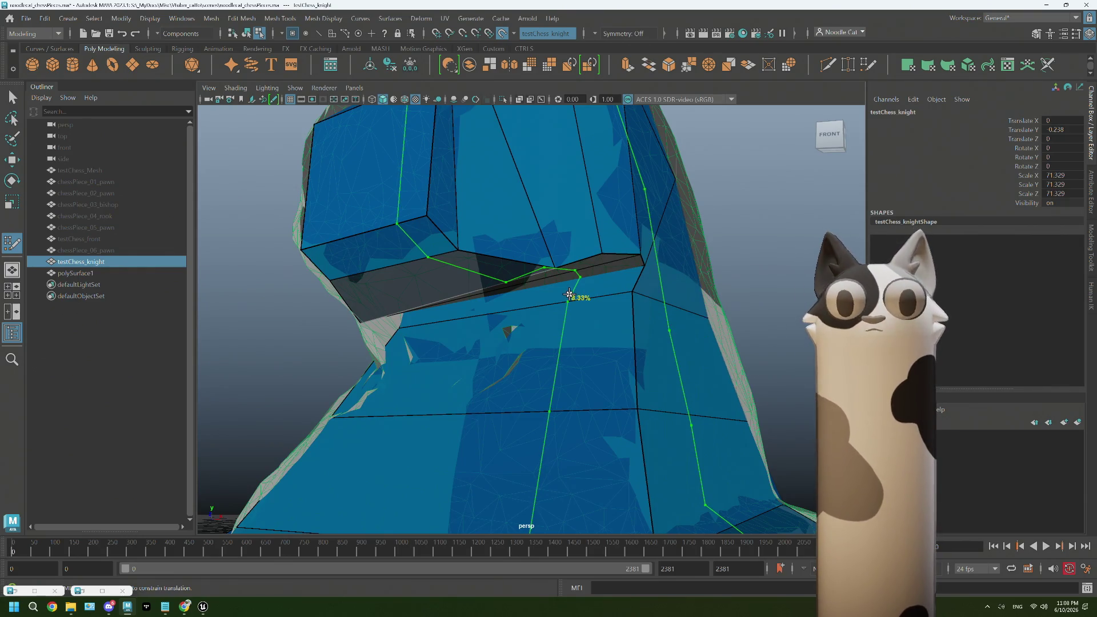
pyautogui.keyDown('ctrl'); pyautogui.click(569, 294); pyautogui.keyUp('ctrl')
pyautogui.moveTo(569, 293)
pyautogui.keyDown('alt'); pyautogui.mouseDown()
pyautogui.moveTo(587, 284)
pyautogui.moveTo(546, 379)
pyautogui.moveTo(576, 377)
pyautogui.moveTo(554, 320)
pyautogui.mouseUp(); pyautogui.keyUp('alt')
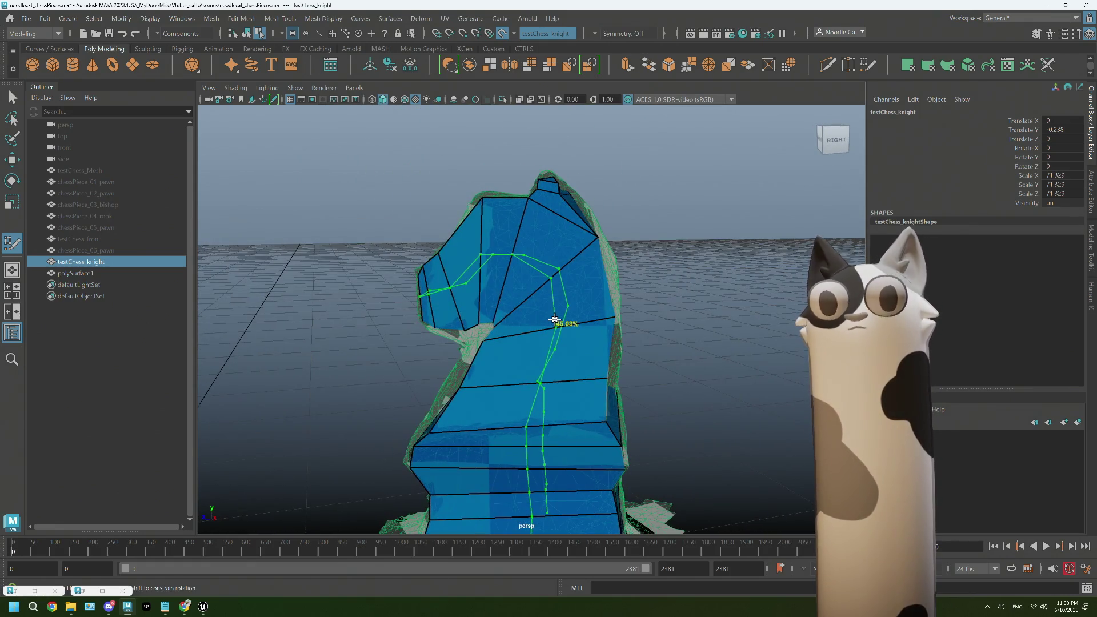
pyautogui.click(554, 321)
pyautogui.moveTo(503, 380)
pyautogui.keyDown('alt'); pyautogui.mouseDown()
pyautogui.moveTo(694, 382)
pyautogui.moveTo(696, 361)
pyautogui.mouseUp(); pyautogui.keyUp('alt')
pyautogui.moveTo(667, 382)
pyautogui.keyDown('alt'); pyautogui.mouseDown()
pyautogui.moveTo(657, 396)
pyautogui.moveTo(588, 303)
pyautogui.mouseUp(); pyautogui.keyUp('alt')
pyautogui.scroll(5, 521, 215)
pyautogui.moveTo(525, 331)
pyautogui.keyDown('alt'); pyautogui.mouseDown()
pyautogui.moveTo(512, 311)
pyautogui.moveTo(516, 341)
pyautogui.moveTo(515, 258)
pyautogui.moveTo(656, 228)
pyautogui.moveTo(507, 321)
pyautogui.mouseUp(); pyautogui.keyUp('alt')
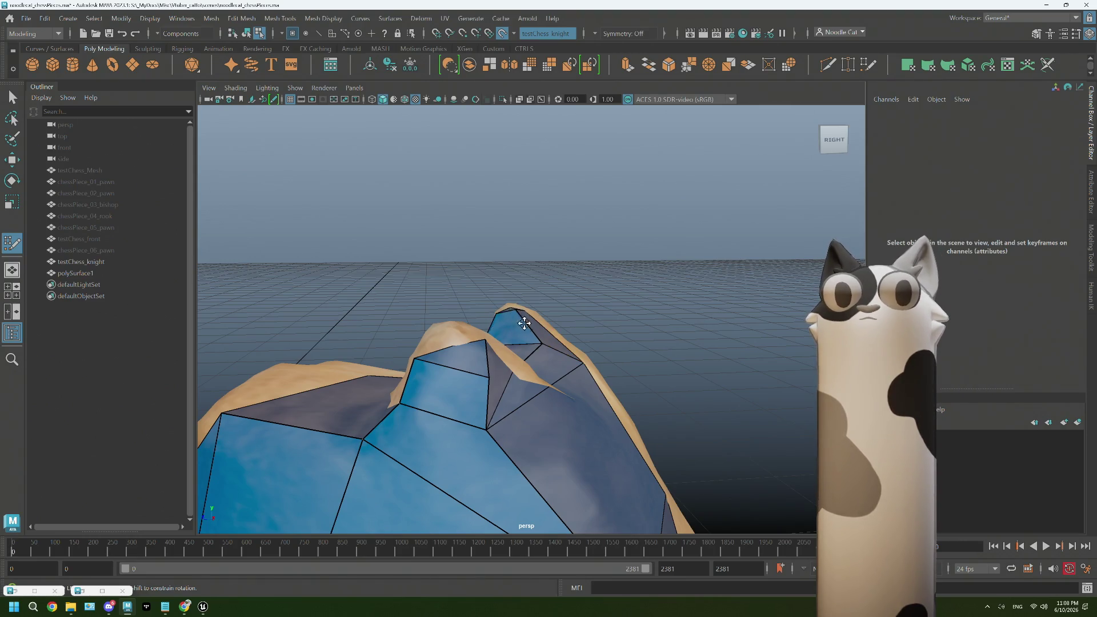
pyautogui.keyDown('alt'); pyautogui.moveTo(525, 324); pyautogui.dragTo(508, 322); pyautogui.keyUp('alt')
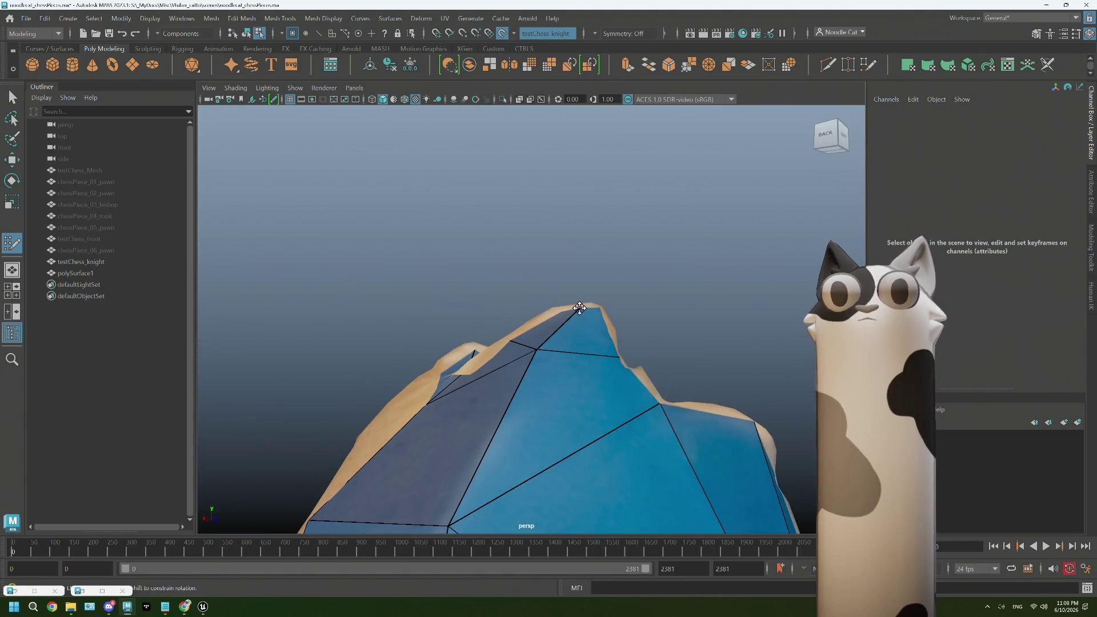
pyautogui.keyDown('alt'); pyautogui.moveTo(586, 304); pyautogui.dragTo(454, 320); pyautogui.keyUp('alt')
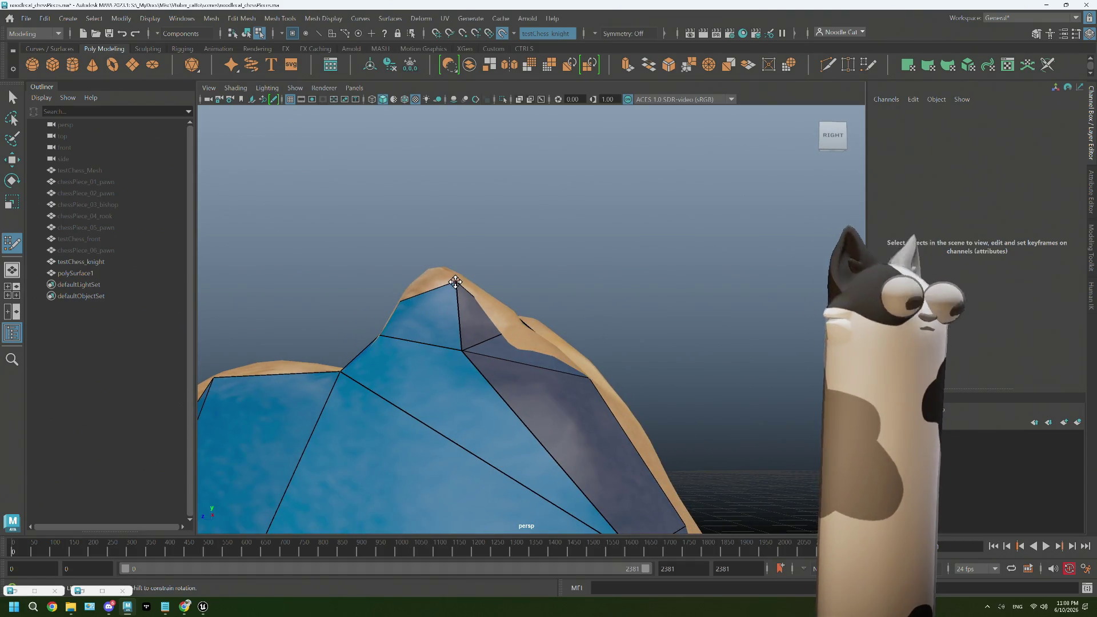
pyautogui.keyDown('alt'); pyautogui.moveTo(450, 319); pyautogui.dragTo(455, 314); pyautogui.keyUp('alt')
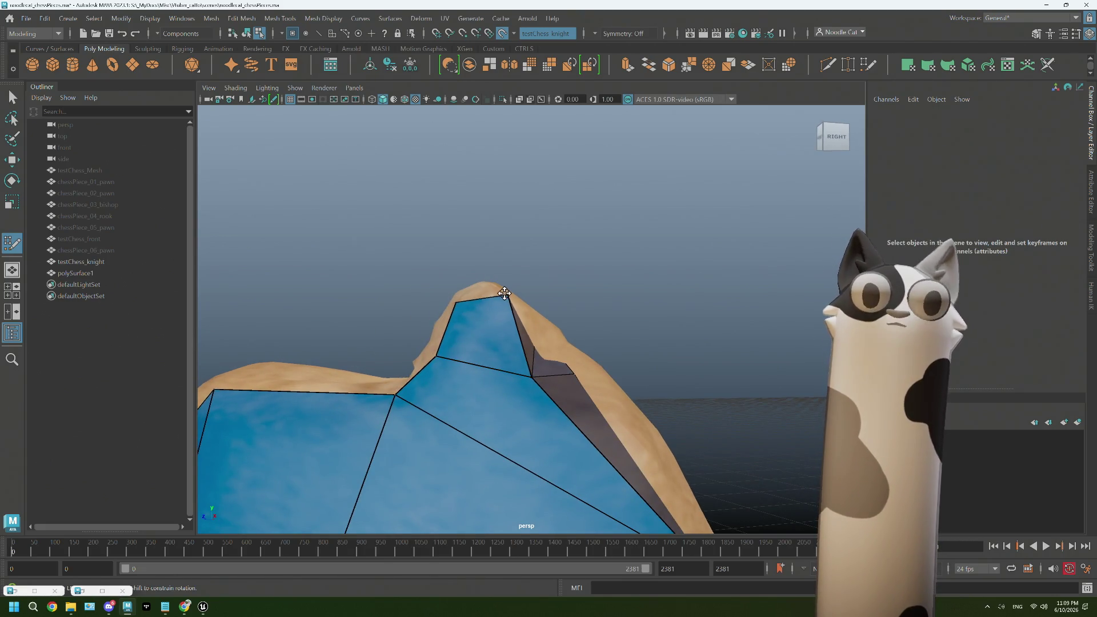
pyautogui.moveTo(477, 327)
pyautogui.keyDown('alt'); pyautogui.mouseDown()
pyautogui.moveTo(465, 314)
pyautogui.moveTo(478, 318)
pyautogui.mouseUp(); pyautogui.keyUp('alt')
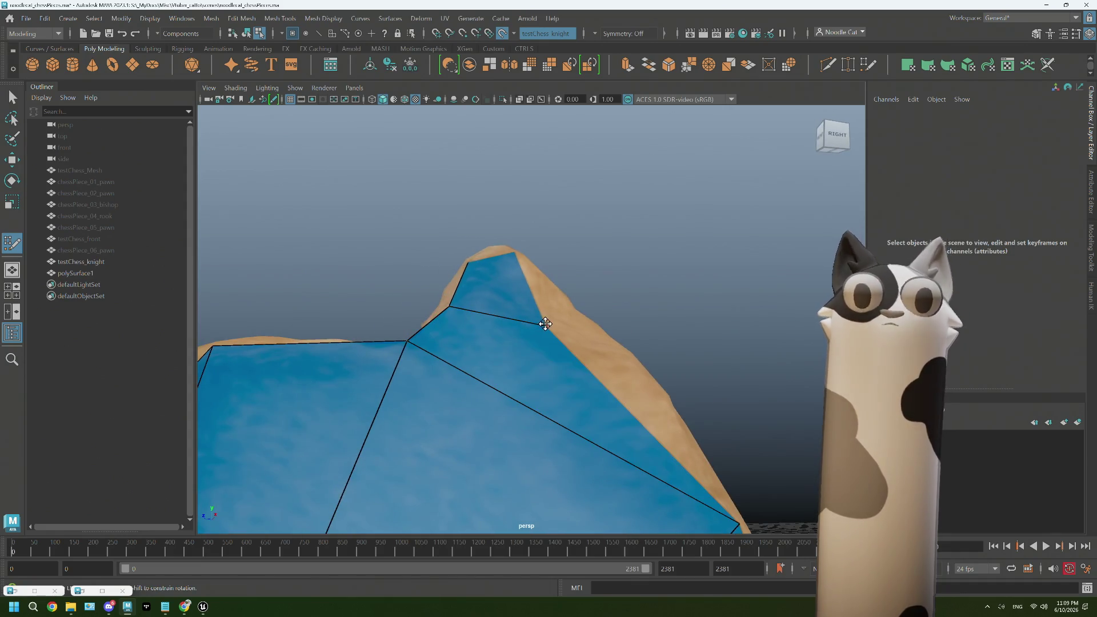
pyautogui.moveTo(576, 313)
pyautogui.keyDown('alt'); pyautogui.mouseDown()
pyautogui.moveTo(564, 355)
pyautogui.moveTo(558, 321)
pyautogui.moveTo(599, 346)
pyautogui.moveTo(640, 320)
pyautogui.moveTo(655, 331)
pyautogui.moveTo(624, 320)
pyautogui.mouseUp(); pyautogui.keyUp('alt')
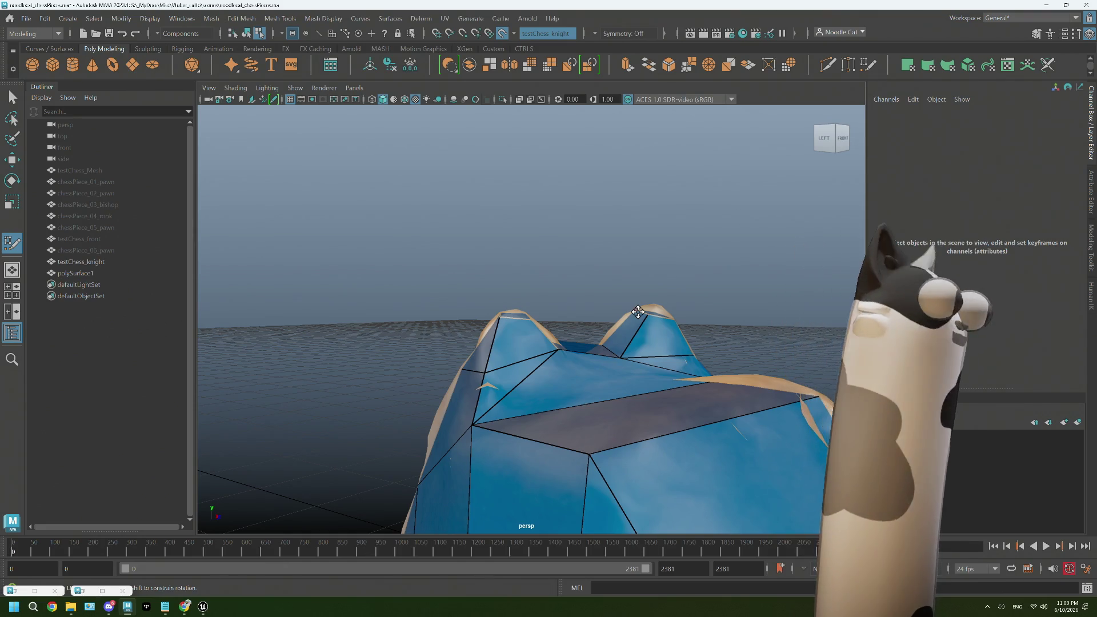
pyautogui.moveTo(679, 375)
pyautogui.keyDown('alt'); pyautogui.mouseDown()
pyautogui.moveTo(656, 400)
pyautogui.moveTo(489, 355)
pyautogui.moveTo(539, 363)
pyautogui.moveTo(550, 384)
pyautogui.moveTo(482, 375)
pyautogui.moveTo(588, 362)
pyautogui.moveTo(583, 394)
pyautogui.moveTo(588, 384)
pyautogui.moveTo(597, 411)
pyautogui.moveTo(643, 411)
pyautogui.moveTo(578, 404)
pyautogui.moveTo(563, 410)
pyautogui.moveTo(617, 416)
pyautogui.moveTo(535, 414)
pyautogui.moveTo(609, 407)
pyautogui.mouseUp(); pyautogui.keyUp('alt')
pyautogui.click(539, 363)
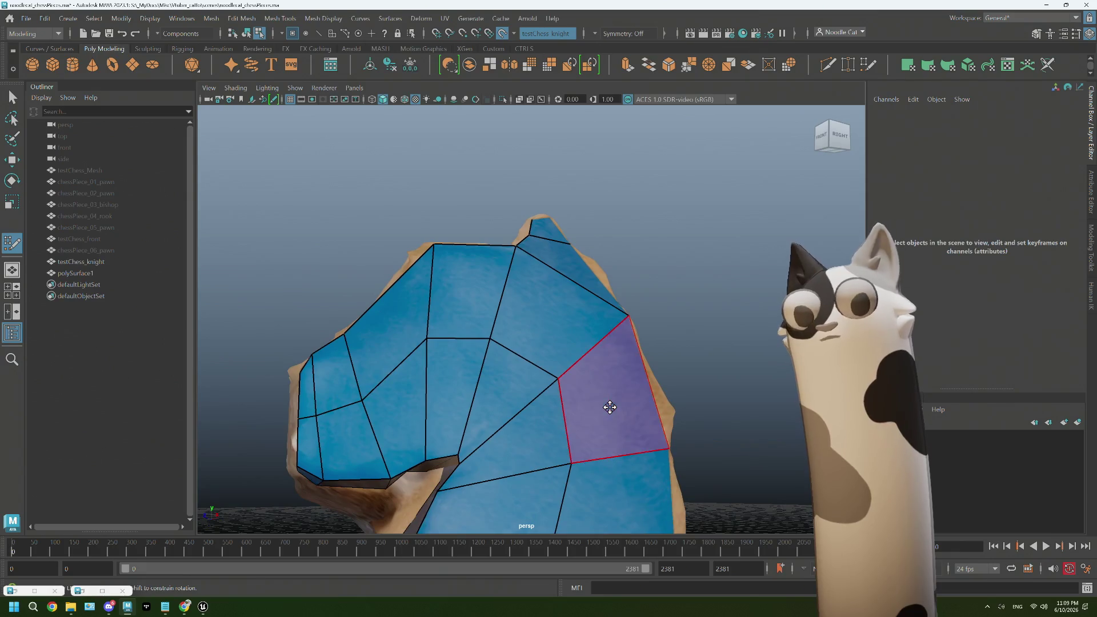
pyautogui.keyDown('alt'); pyautogui.moveTo(610, 407); pyautogui.dragTo(514, 373, button='right'); pyautogui.keyUp('alt')
pyautogui.moveTo(515, 372)
pyautogui.keyDown('alt'); pyautogui.mouseDown()
pyautogui.moveTo(568, 436)
pyautogui.moveTo(620, 431)
pyautogui.mouseUp(); pyautogui.keyUp('alt')
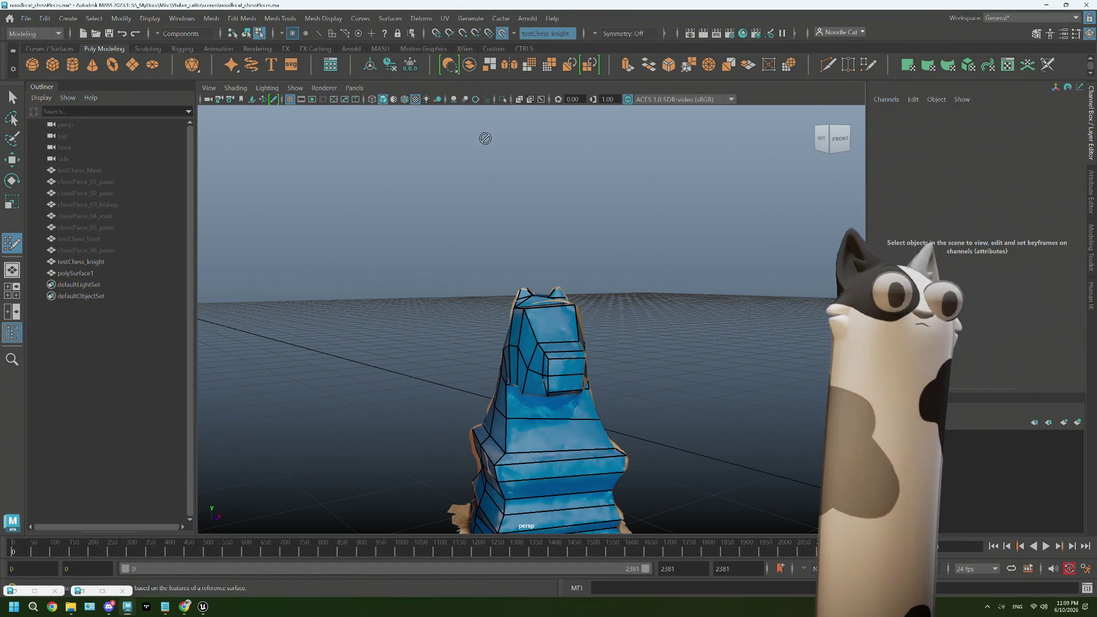
# - Turn off Make Live and hide the testChess_knight scan reference
pyautogui.click(502, 34)
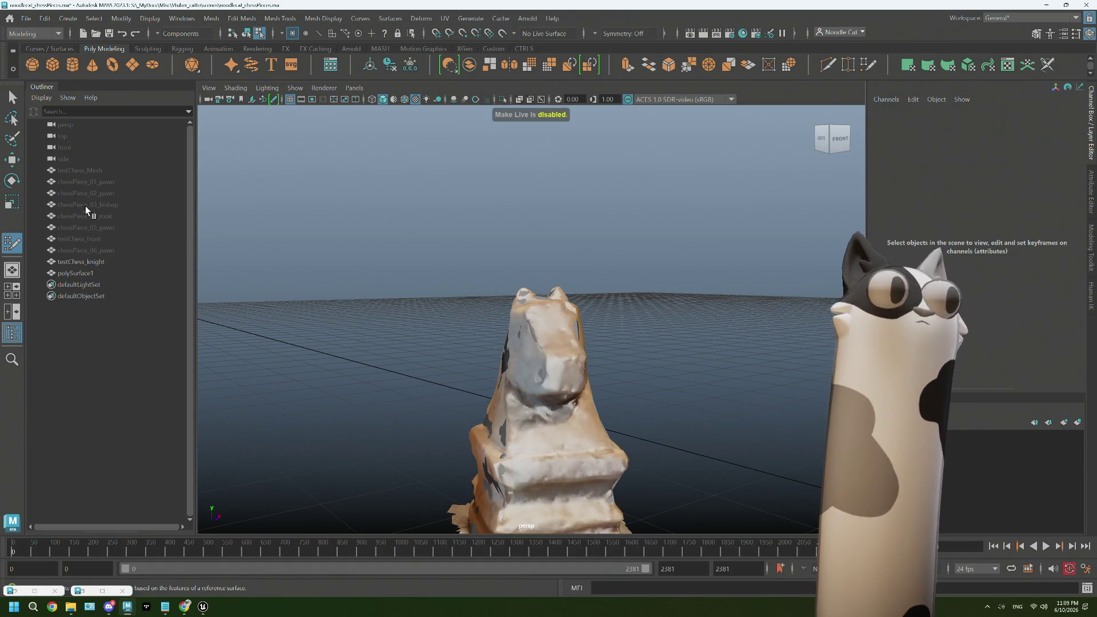
pyautogui.click(100, 261)
pyautogui.press('5')
pyautogui.scroll(2, 496, 369)
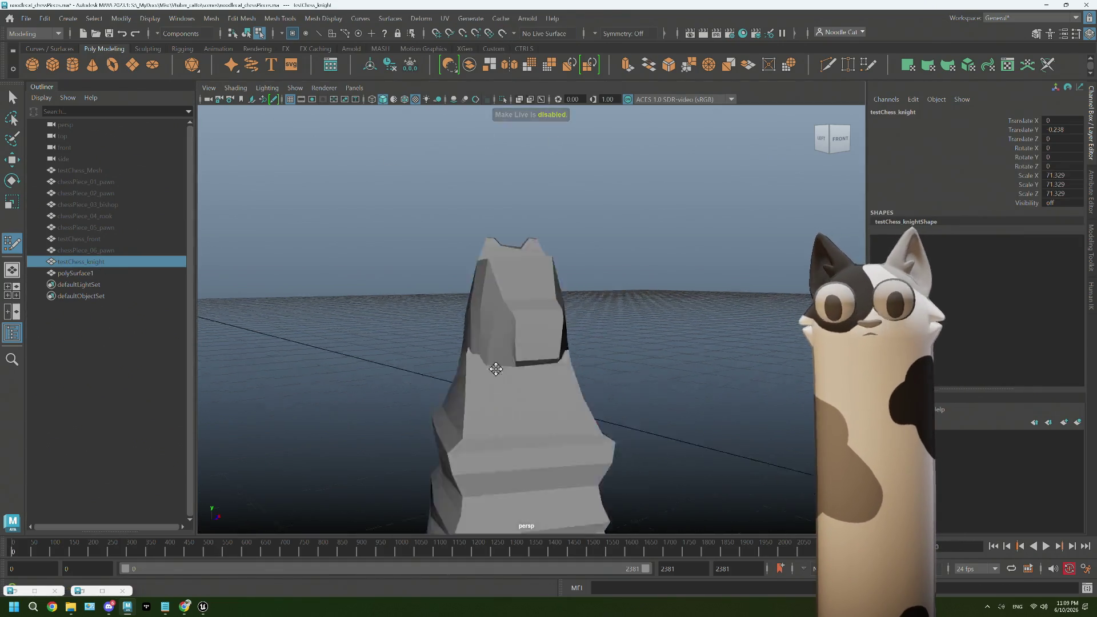
pyautogui.moveTo(495, 369)
pyautogui.keyDown('alt'); pyautogui.mouseDown()
pyautogui.moveTo(461, 365)
pyautogui.moveTo(503, 367)
pyautogui.moveTo(478, 358)
pyautogui.moveTo(392, 367)
pyautogui.moveTo(554, 282)
pyautogui.mouseUp(); pyautogui.keyUp('alt')
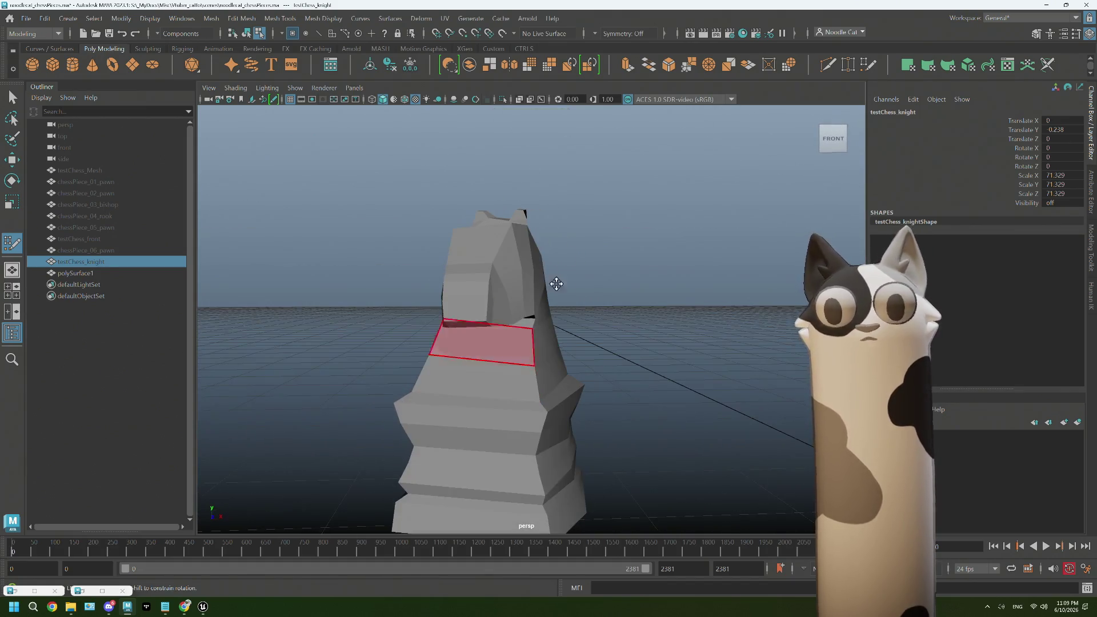
# - Start the Multi-Cut tool again, then select the low-poly knight polySurface1
pyautogui.click(827, 65)
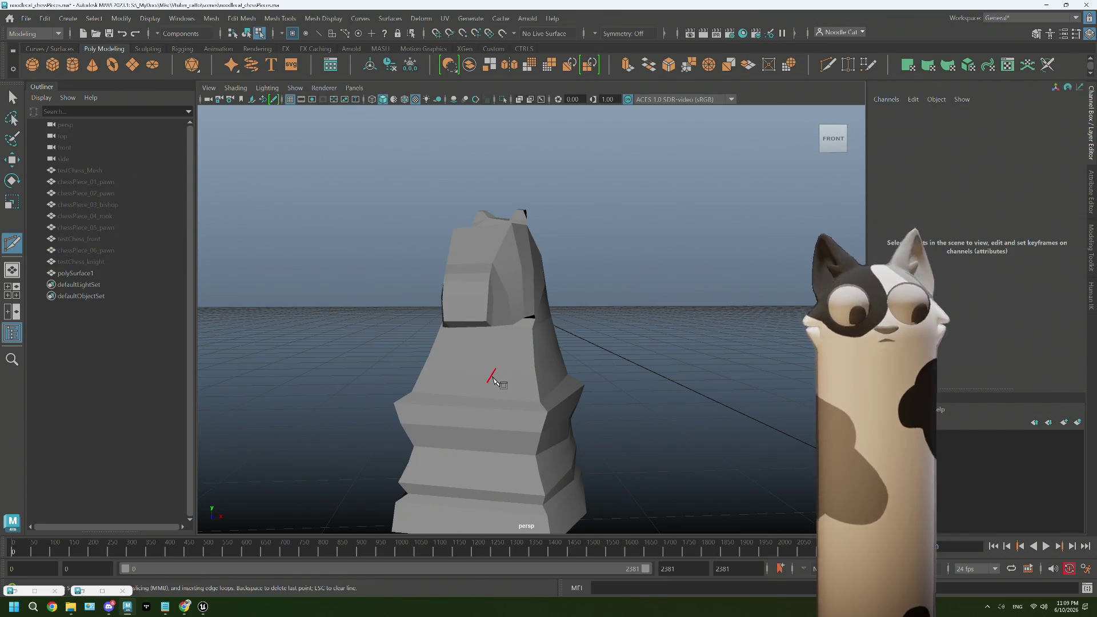
pyautogui.press('q')
pyautogui.click(829, 64)
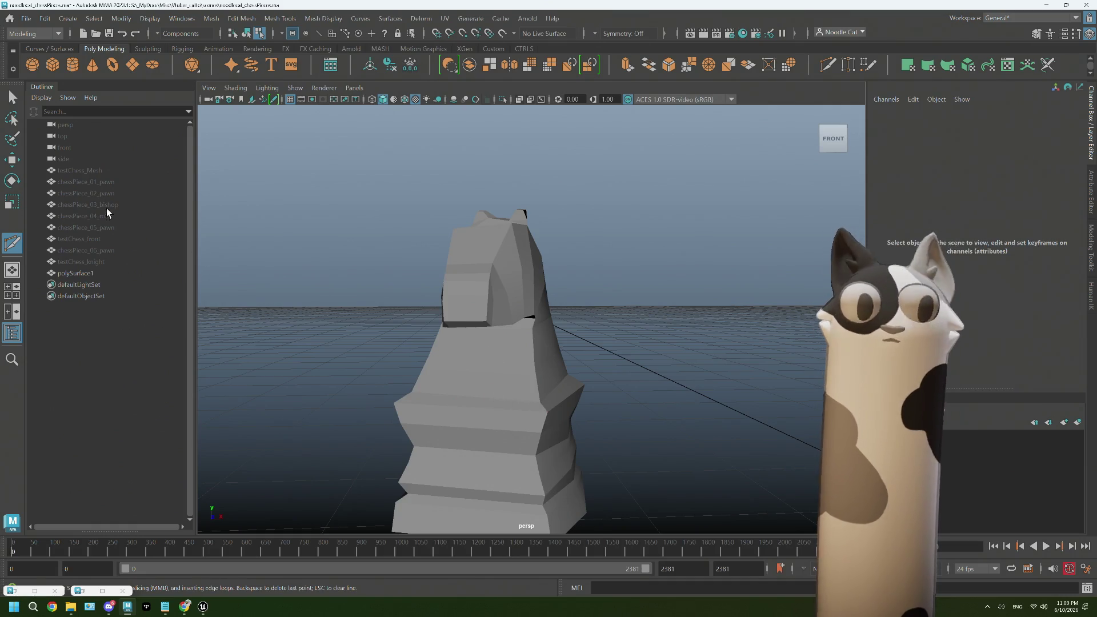
pyautogui.click(98, 273)
# - Leave the cutting tool, tilt the view under the knight and switch to edge mode
pyautogui.press('q')
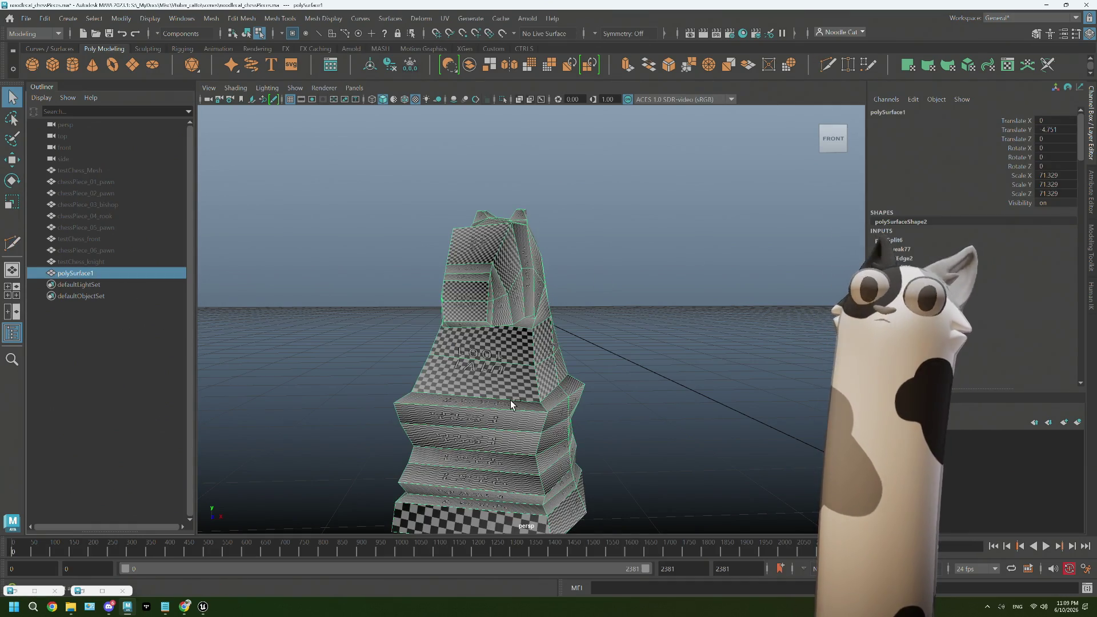
pyautogui.moveTo(508, 285); pyautogui.dragTo(571, 254, button='right')
pyautogui.click(827, 66)
pyautogui.click(827, 66)
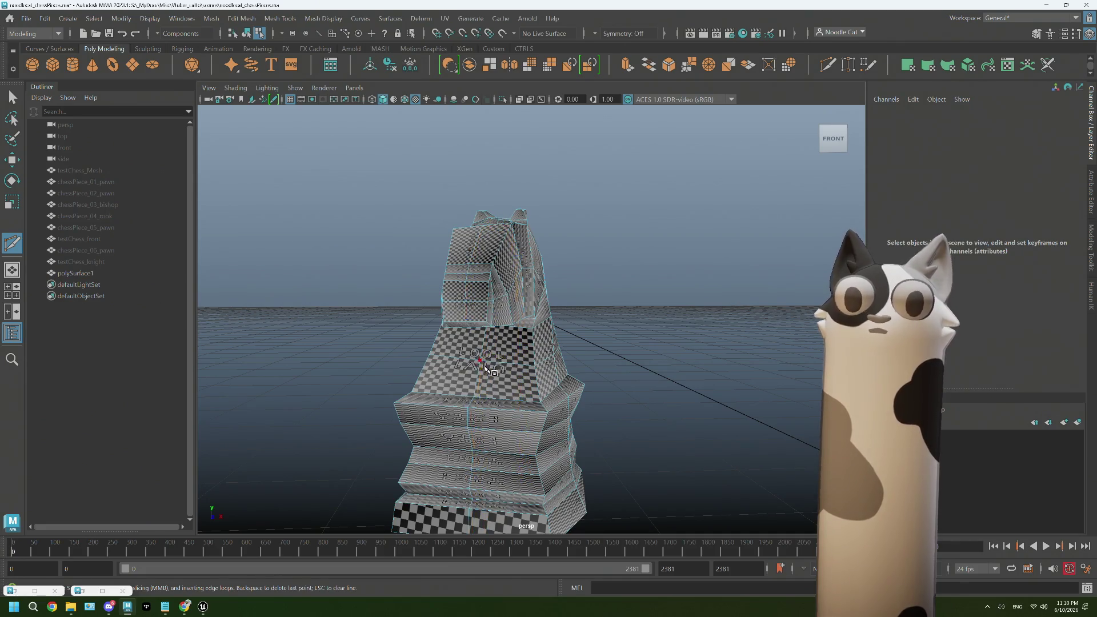
pyautogui.moveTo(491, 363)
pyautogui.keyDown('alt'); pyautogui.mouseDown()
pyautogui.moveTo(535, 378)
pyautogui.moveTo(541, 400)
pyautogui.mouseUp(); pyautogui.keyUp('alt')
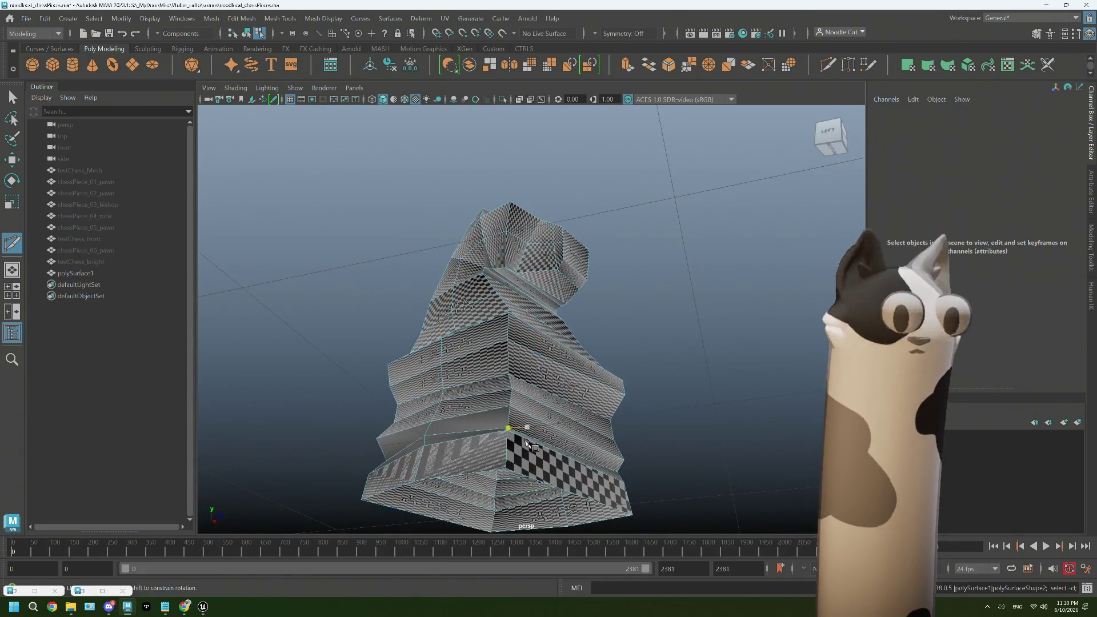
pyautogui.keyDown('alt'); pyautogui.moveTo(509, 441); pyautogui.dragTo(499, 368); pyautogui.keyUp('alt')
pyautogui.press('q')
pyautogui.moveTo(518, 278)
pyautogui.mouseDown(button='right')
pyautogui.moveTo(558, 301)
pyautogui.moveTo(516, 252)
pyautogui.mouseUp(button='right')
# - Select opposite border edges on the knight's open base and bridge them with 0 divisions
pyautogui.click(527, 375)
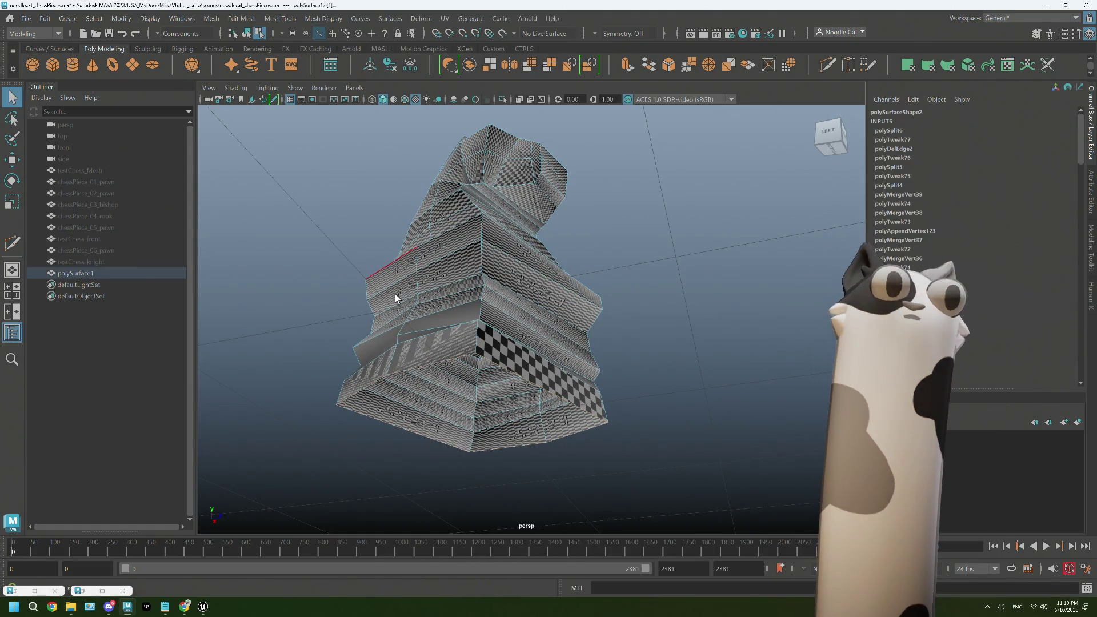
pyautogui.keyDown('alt'); pyautogui.moveTo(396, 294); pyautogui.dragTo(447, 307); pyautogui.keyUp('alt')
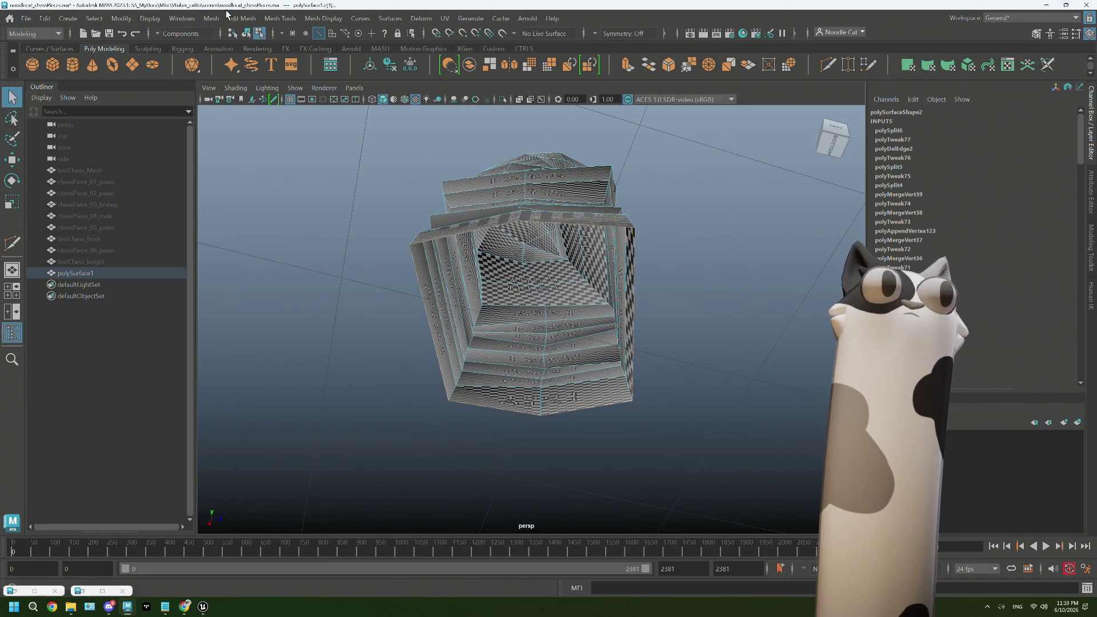
pyautogui.keyDown('alt'); pyautogui.moveTo(547, 206); pyautogui.dragTo(562, 377); pyautogui.keyUp('alt')
pyautogui.keyDown('alt'); pyautogui.moveTo(566, 228); pyautogui.dragTo(586, 262); pyautogui.keyUp('alt')
pyautogui.click(650, 65)
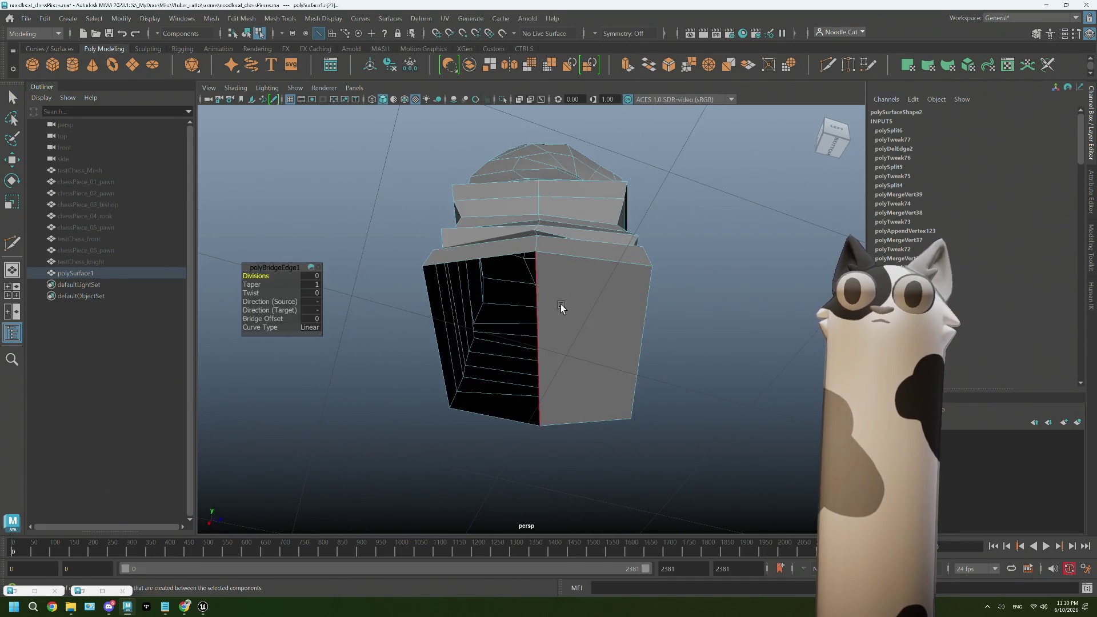
# - Select the remaining base gap's edges and bridge it by repeating with G
pyautogui.click(497, 261)
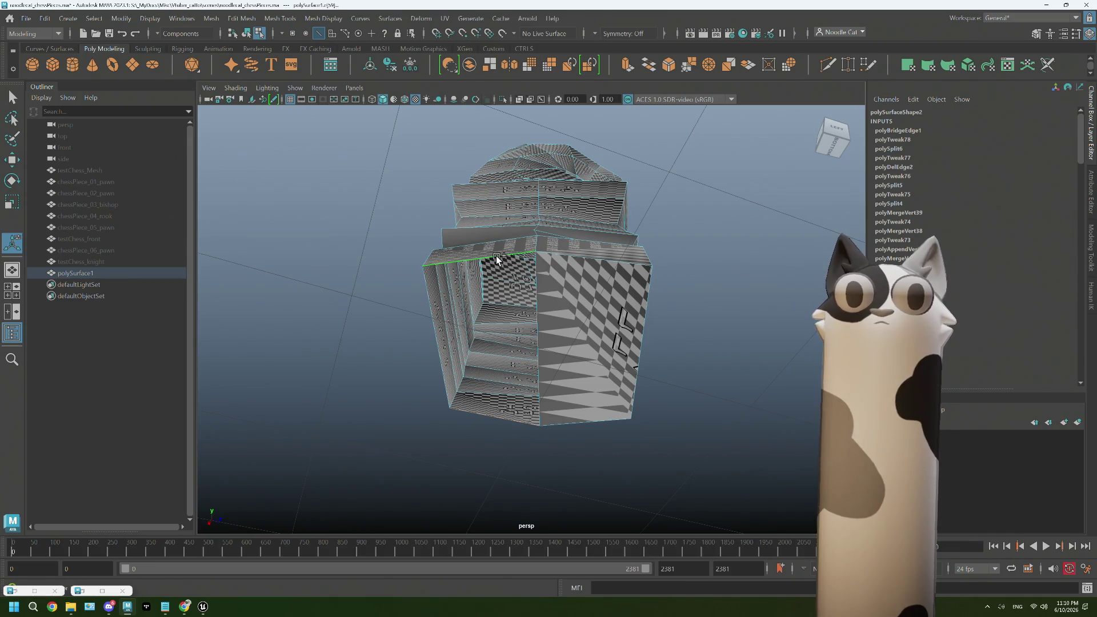
pyautogui.press('g')
pyautogui.keyDown('alt'); pyautogui.moveTo(571, 275); pyautogui.dragTo(639, 293); pyautogui.keyUp('alt')
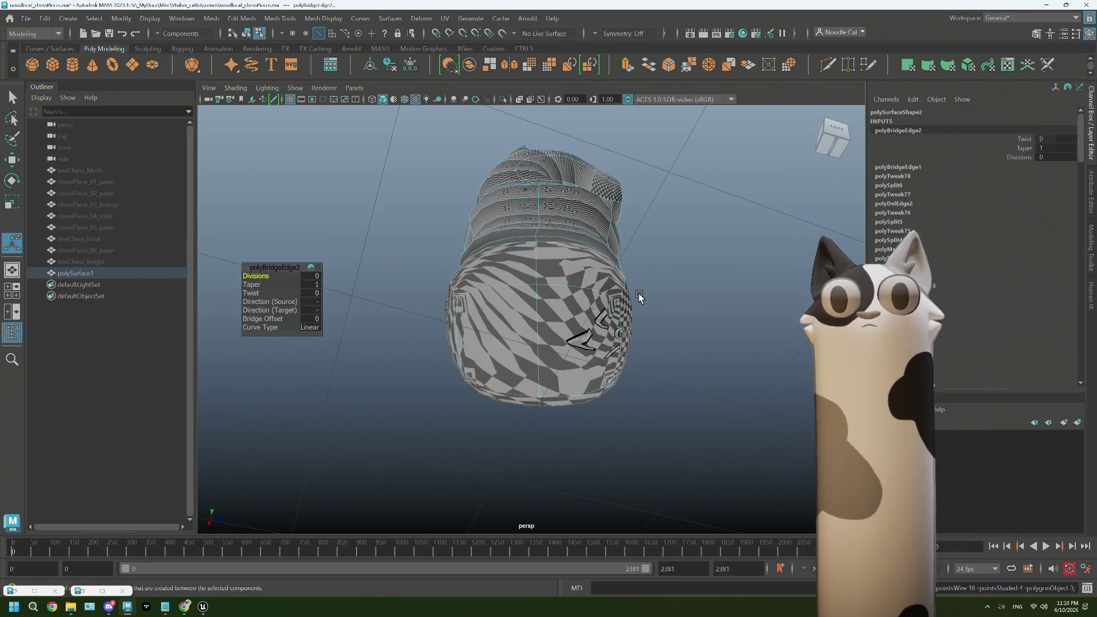
pyautogui.moveTo(626, 239)
pyautogui.keyDown('alt'); pyautogui.mouseDown()
pyautogui.moveTo(581, 259)
pyautogui.moveTo(573, 277)
pyautogui.mouseUp(); pyautogui.keyUp('alt')
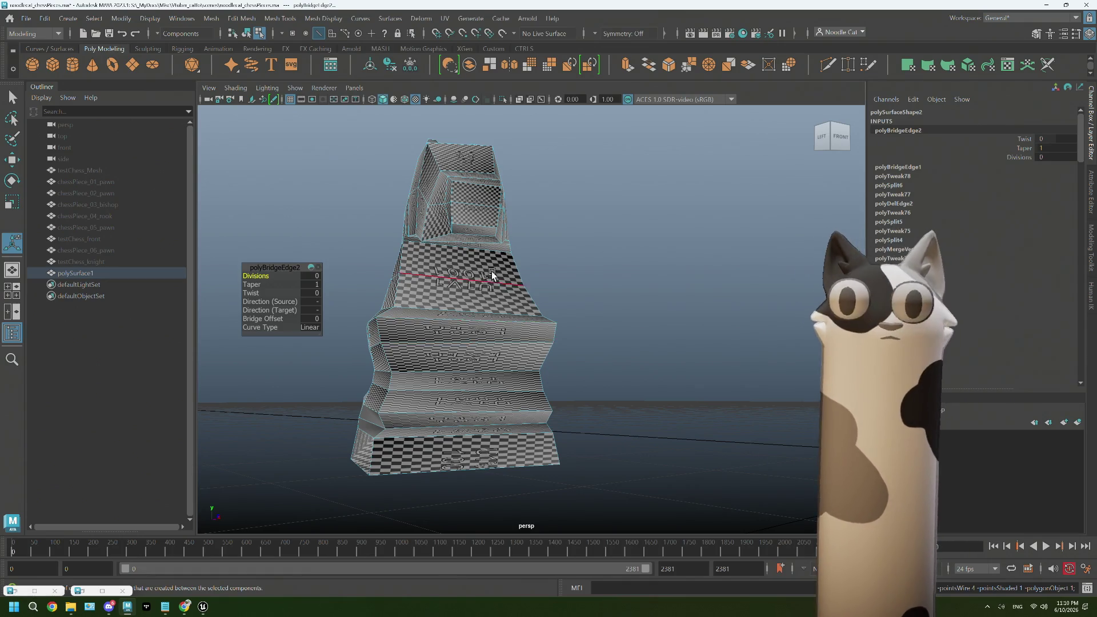
# - Return to Object Mode and reselect the finished low-poly knight
pyautogui.keyDown('alt'); pyautogui.moveTo(491, 271); pyautogui.dragTo(502, 274); pyautogui.keyUp('alt')
pyautogui.moveTo(623, 166); pyautogui.dragTo(670, 146, button='right')
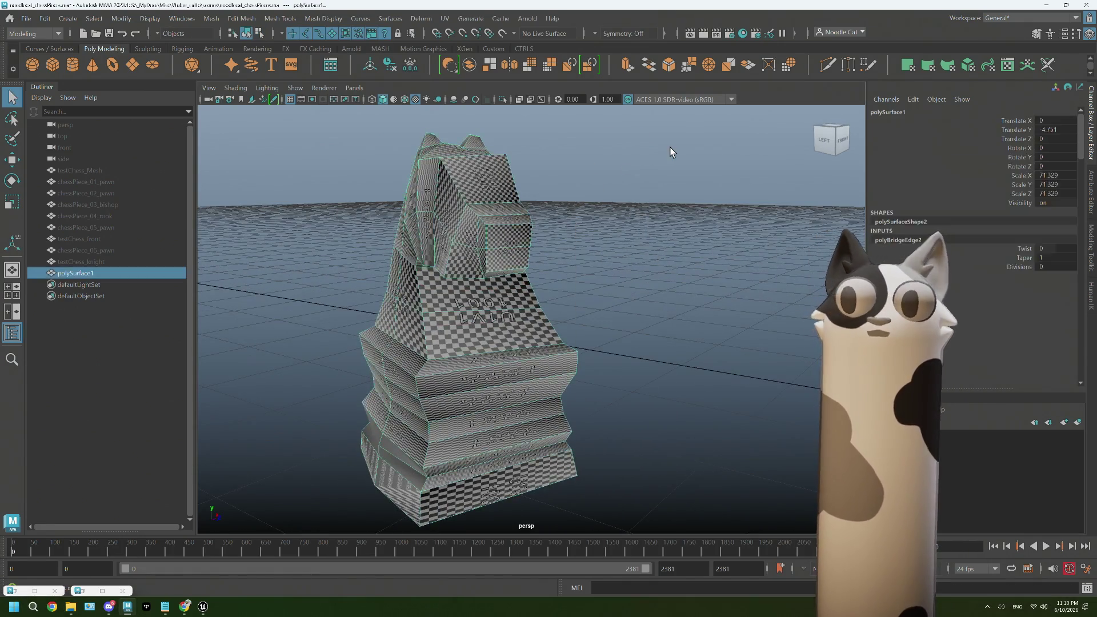
pyautogui.click(670, 147)
pyautogui.keyDown('alt'); pyautogui.moveTo(561, 362); pyautogui.dragTo(536, 345); pyautogui.keyUp('alt')
pyautogui.click(516, 287)
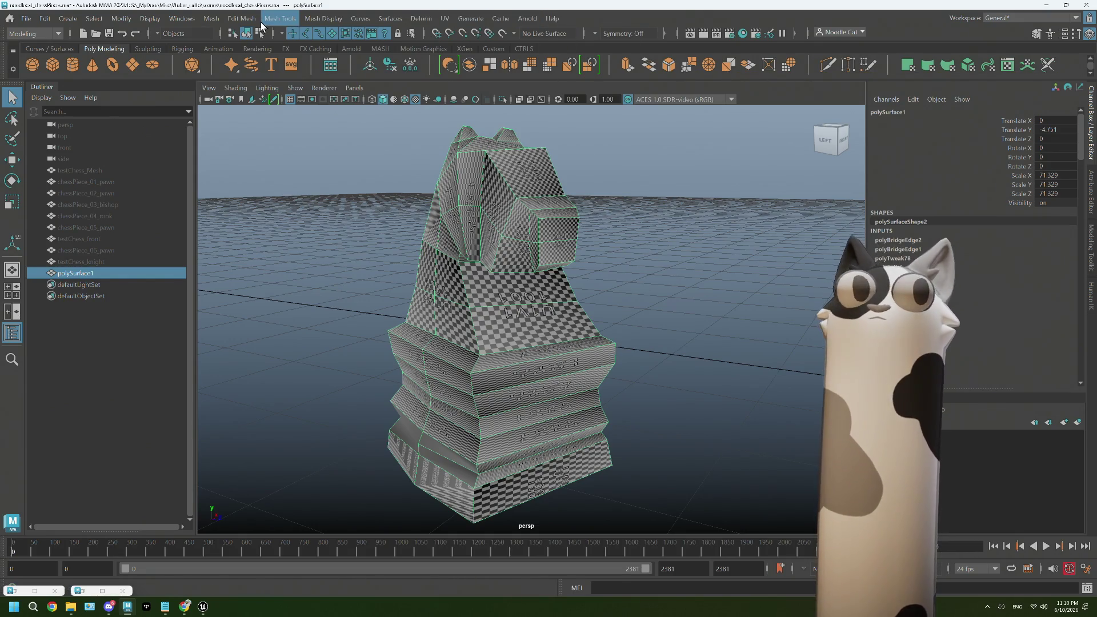
# - Open UV > UV Editor and run Create > Automatic on the low-poly knight
pyautogui.click(445, 18)
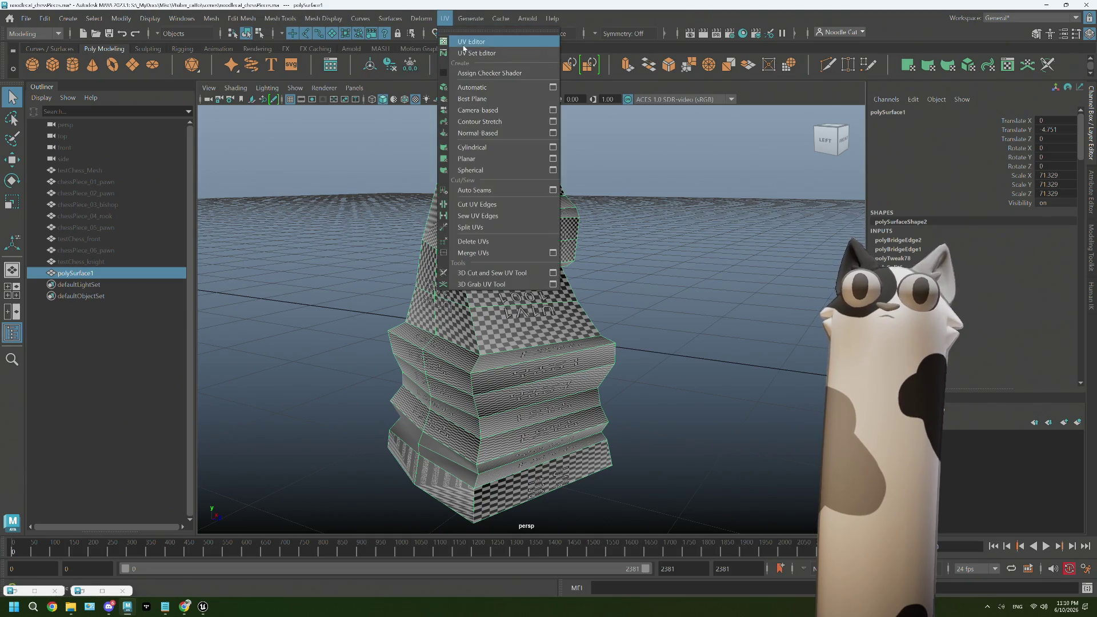
pyautogui.click(464, 44)
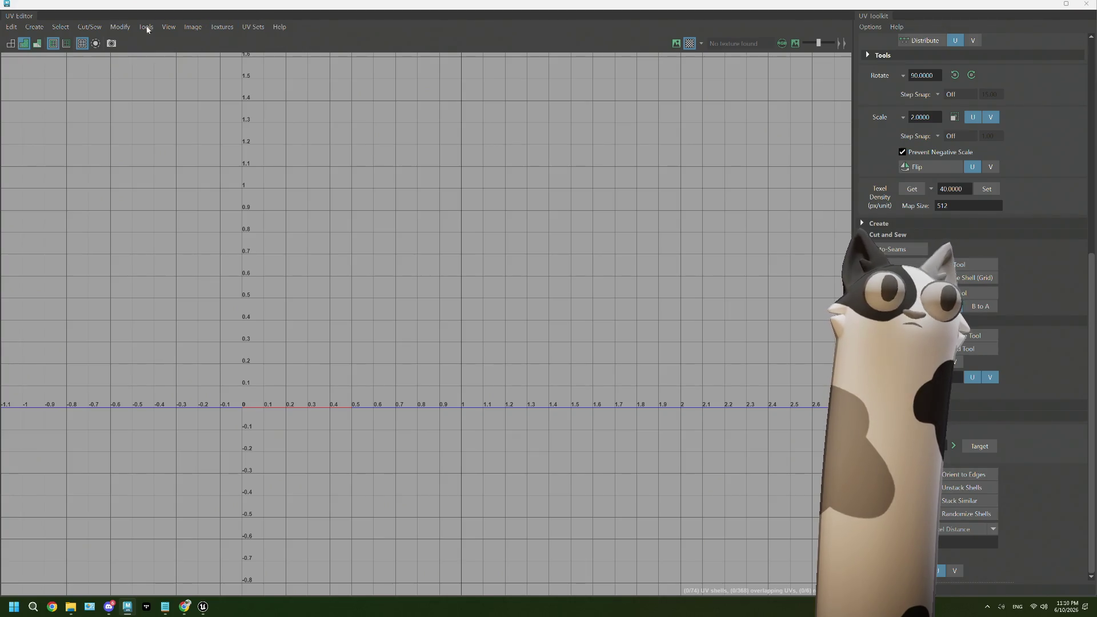
pyautogui.click(11, 27)
pyautogui.click(35, 27)
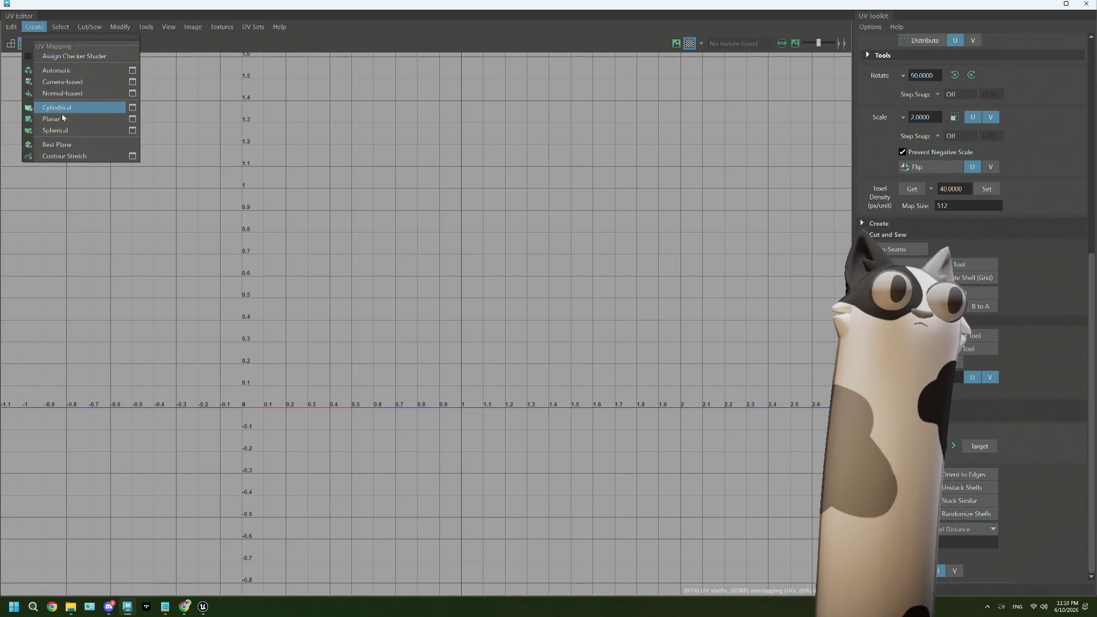
pyautogui.click(55, 71)
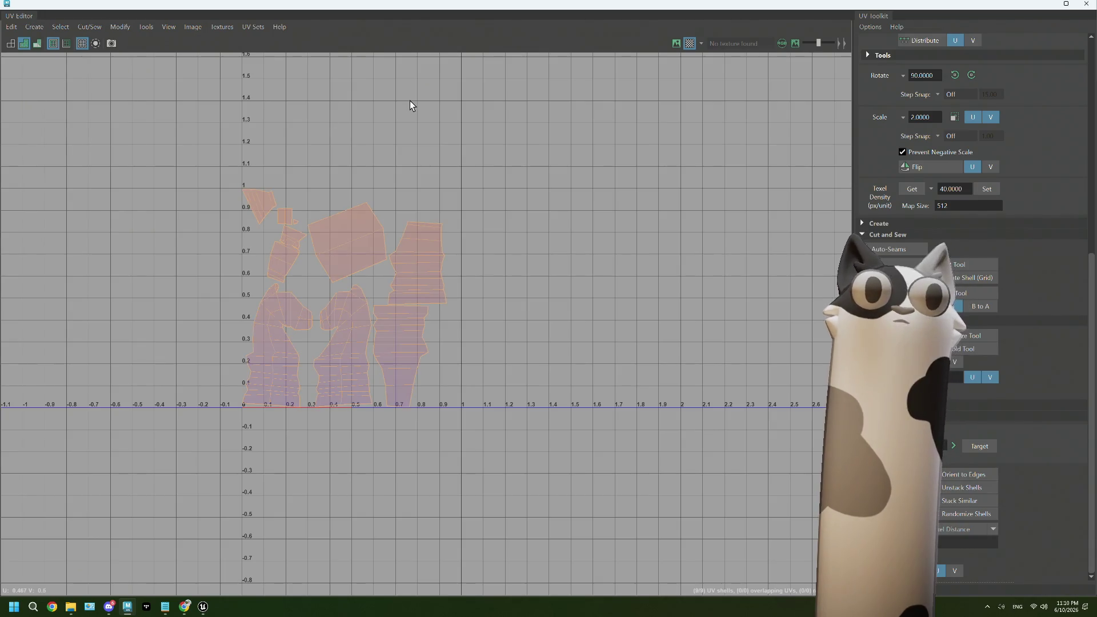
# - Switch to UV Shell selection and select the large square UV shell
pyautogui.scroll(3, 308, 331)
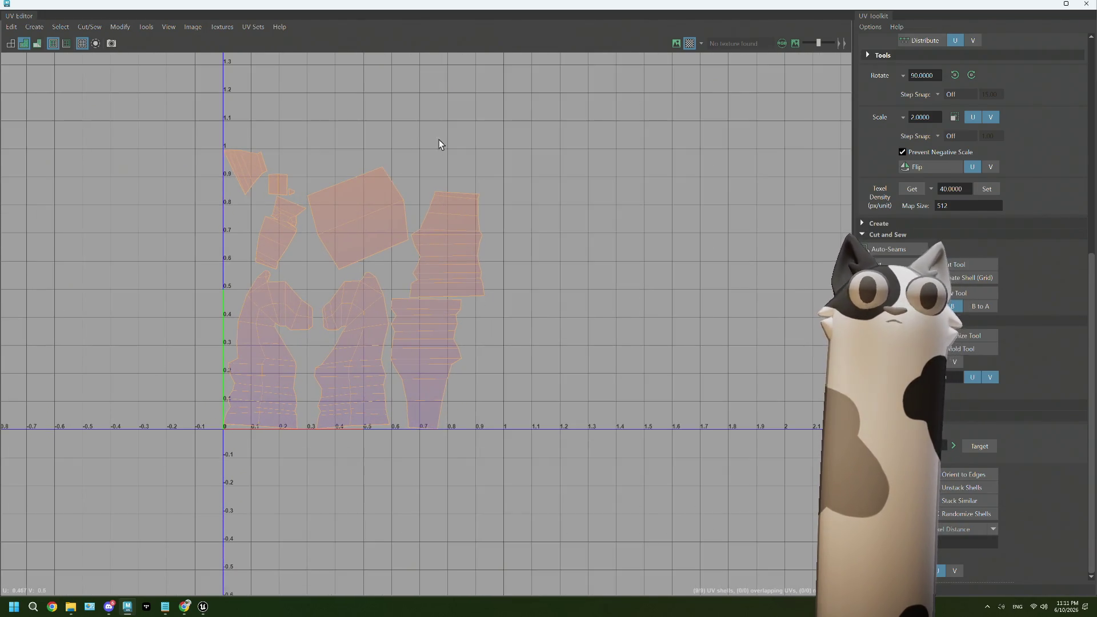
pyautogui.scroll(2, 370, 324)
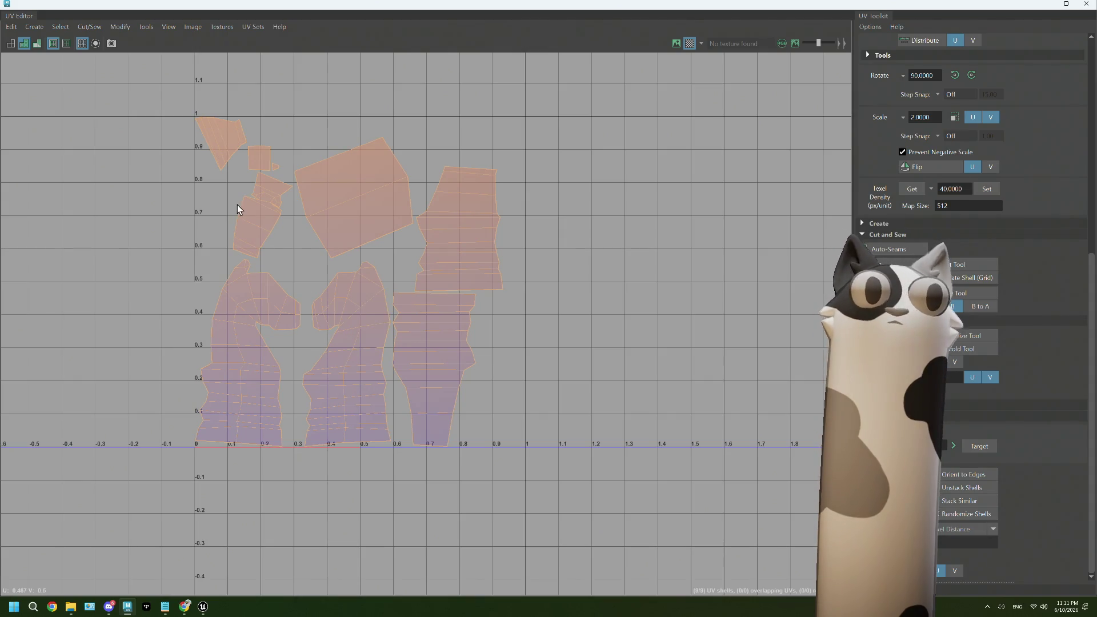
pyautogui.scroll(2, 249, 208)
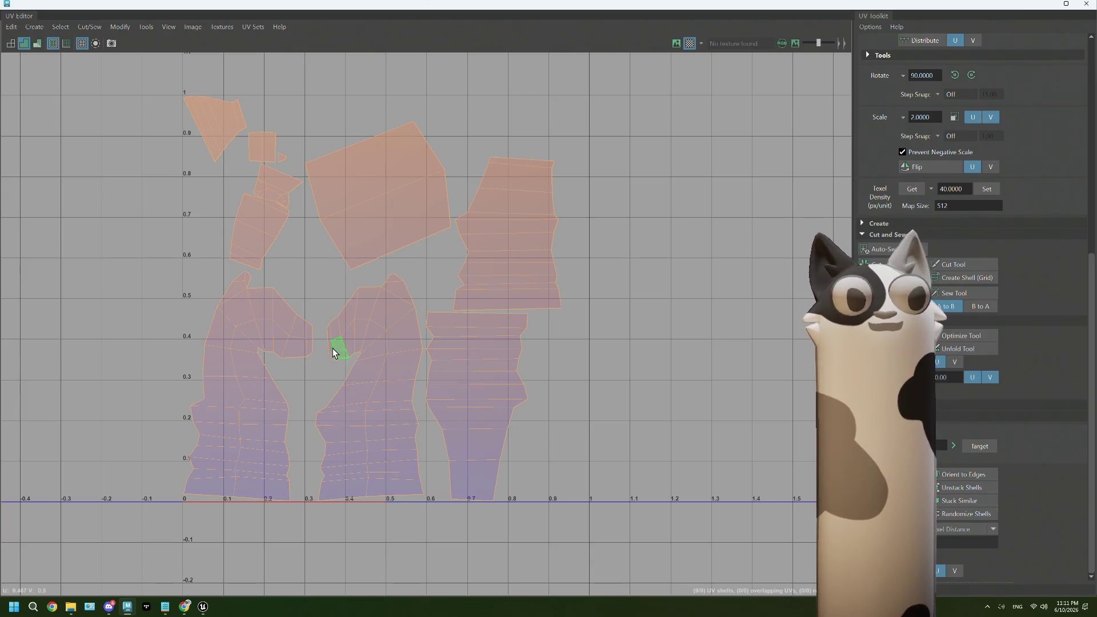
pyautogui.scroll(1, 281, 221)
pyautogui.scroll(-2, 332, 266)
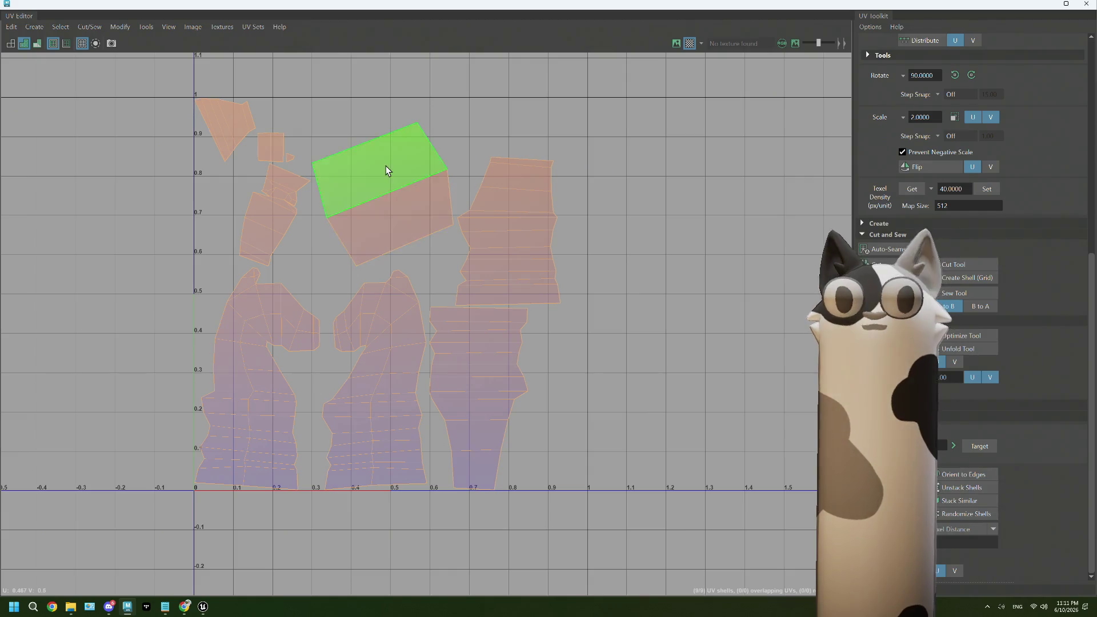
pyautogui.click(389, 226)
pyautogui.moveTo(371, 115); pyautogui.dragTo(311, 96, button='right')
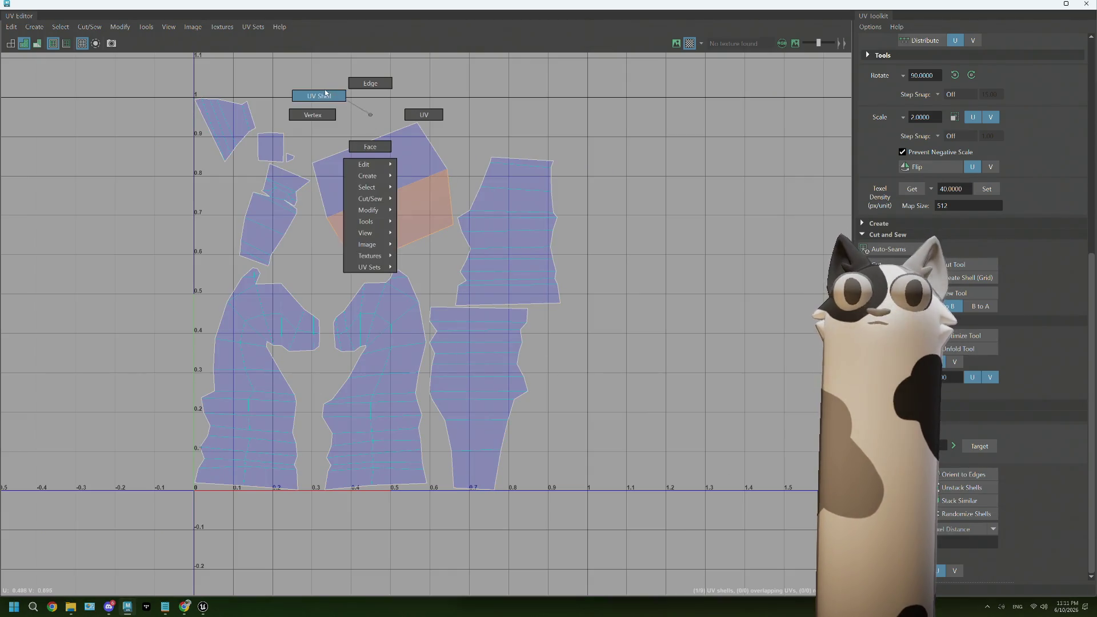
pyautogui.click(407, 170)
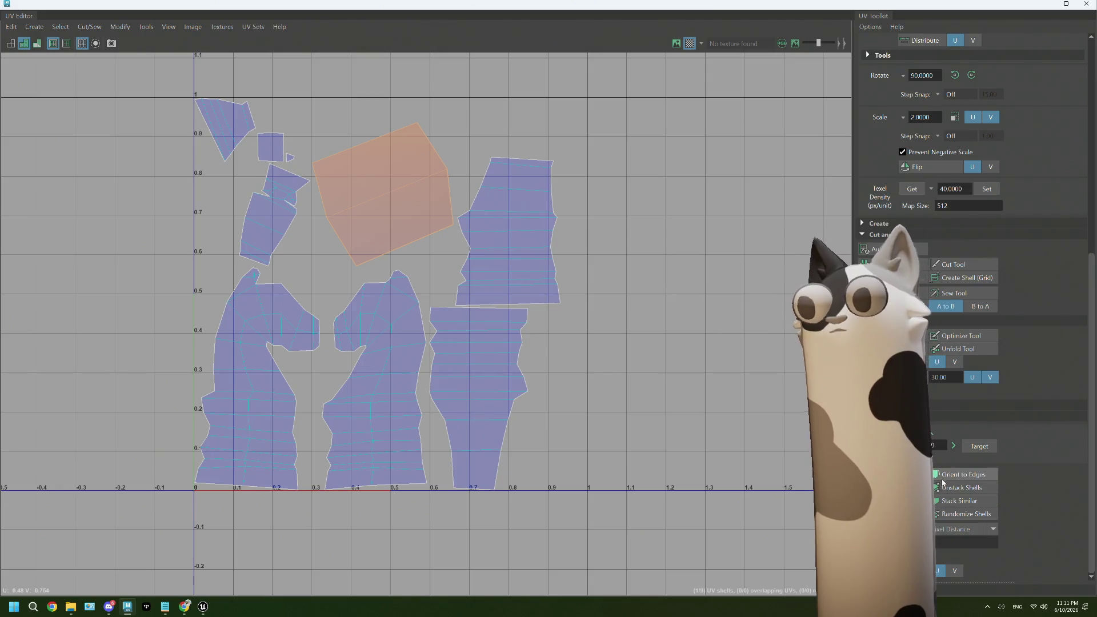
pyautogui.scroll(1, 972, 286)
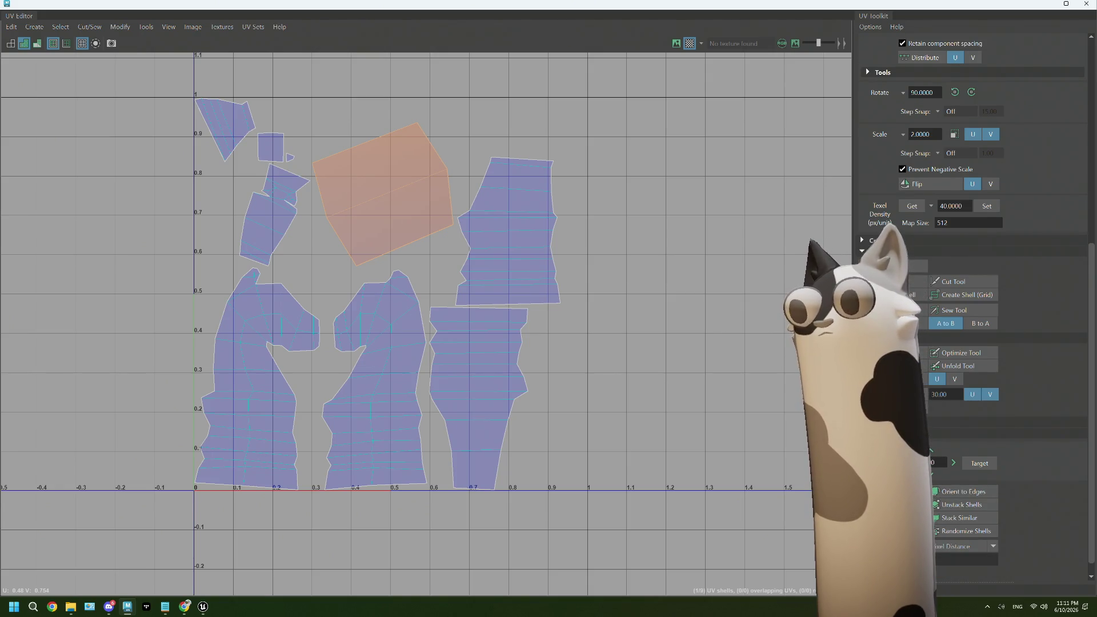
# - Straighten the shell with Orient to Edges, move it lower-right, and scale it down
pyautogui.click(903, 491)
pyautogui.press('w')
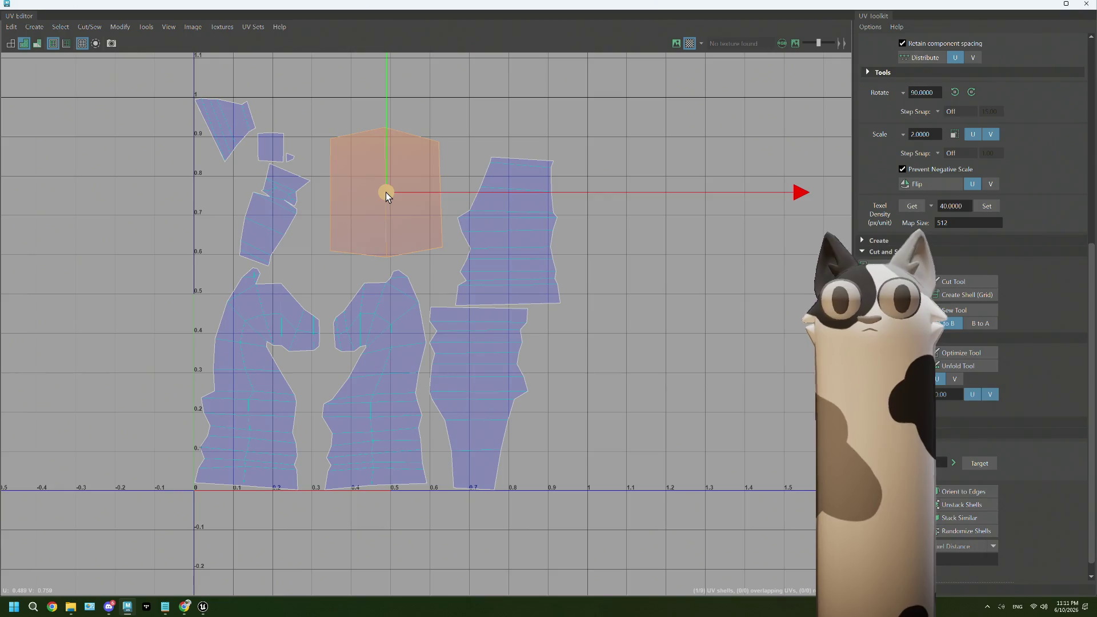
pyautogui.moveTo(386, 192)
pyautogui.mouseDown()
pyautogui.moveTo(492, 461)
pyautogui.moveTo(548, 456)
pyautogui.moveTo(361, 437)
pyautogui.moveTo(383, 441)
pyautogui.mouseUp()
pyautogui.press('r')
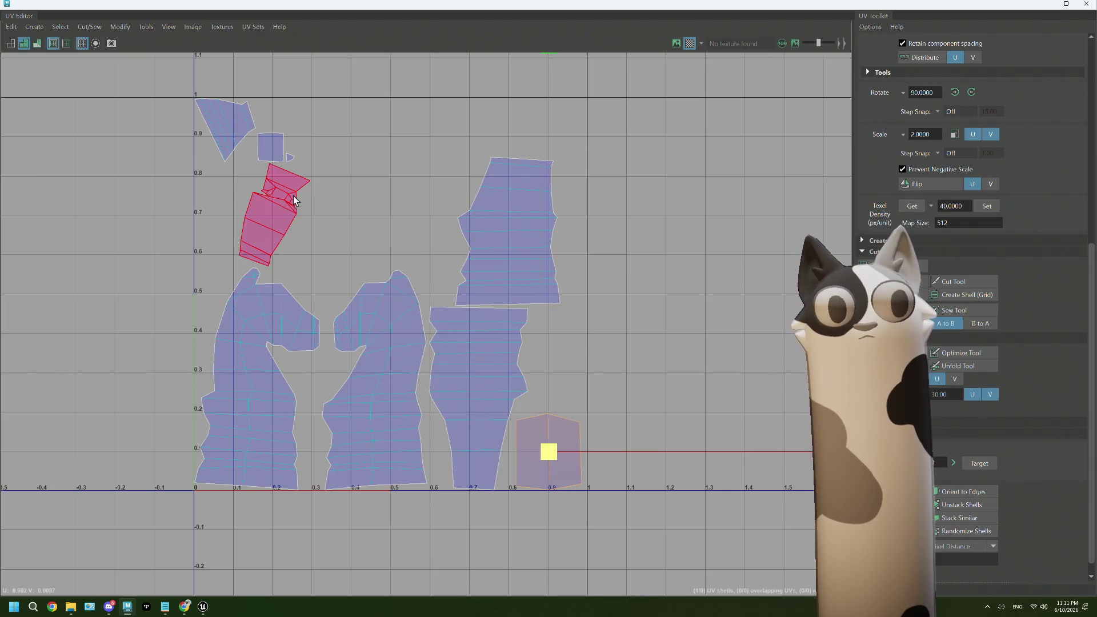
# - Zoom onto the small sliver beside the neck shell and switch to edge selection
pyautogui.scroll(4, 293, 196)
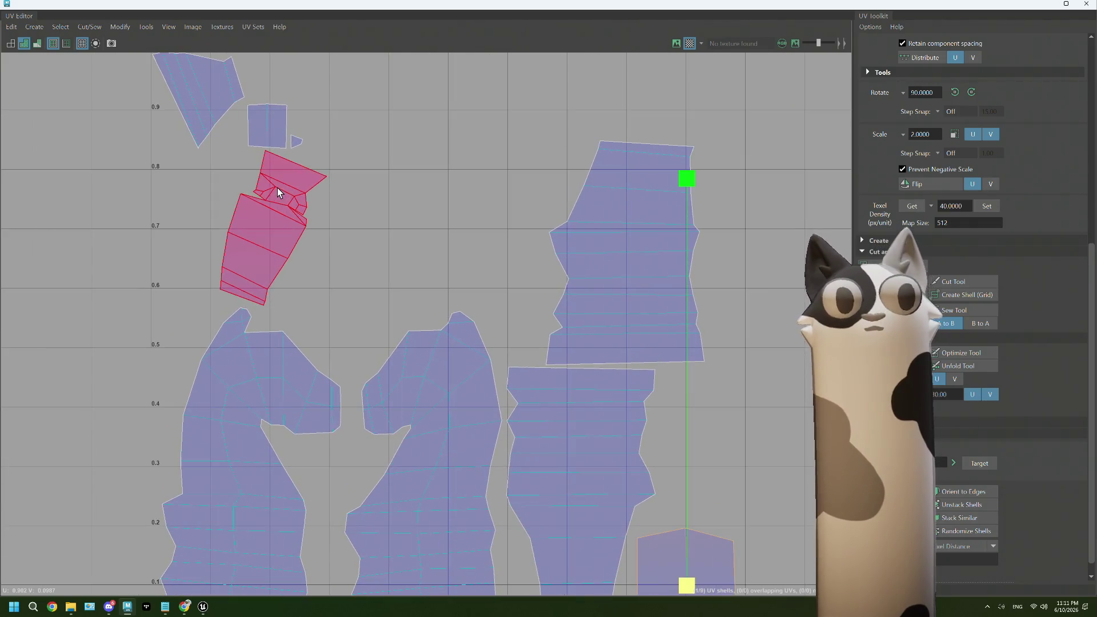
pyautogui.click(272, 133)
pyautogui.keyDown('alt'); pyautogui.moveTo(272, 134); pyautogui.dragTo(295, 227, button='middle'); pyautogui.keyUp('alt')
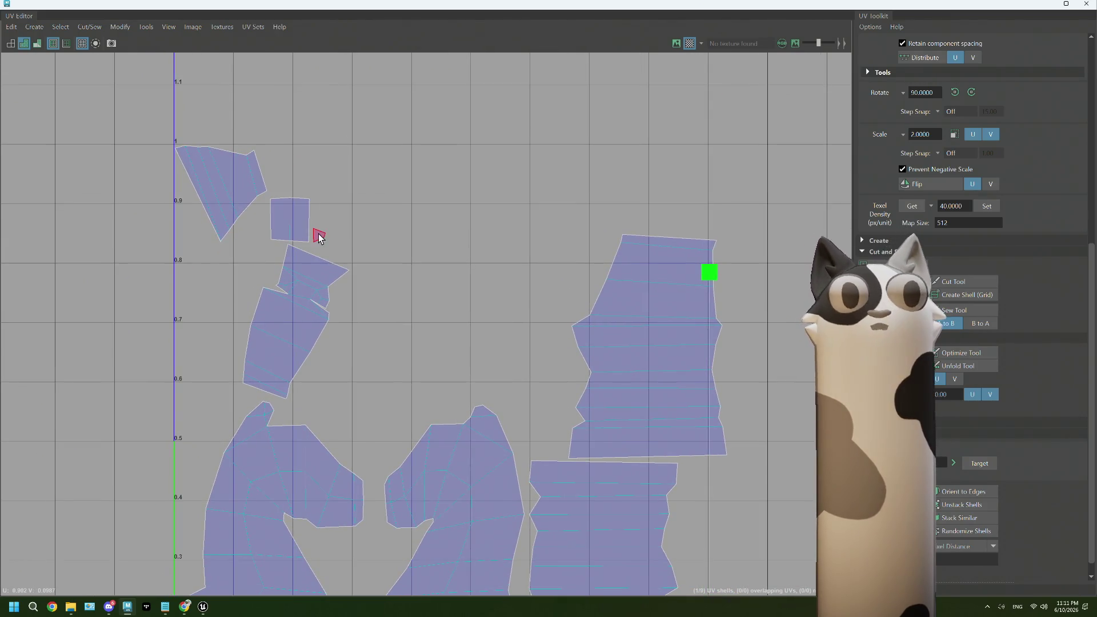
pyautogui.scroll(1, 318, 236)
pyautogui.rightClick(319, 235)
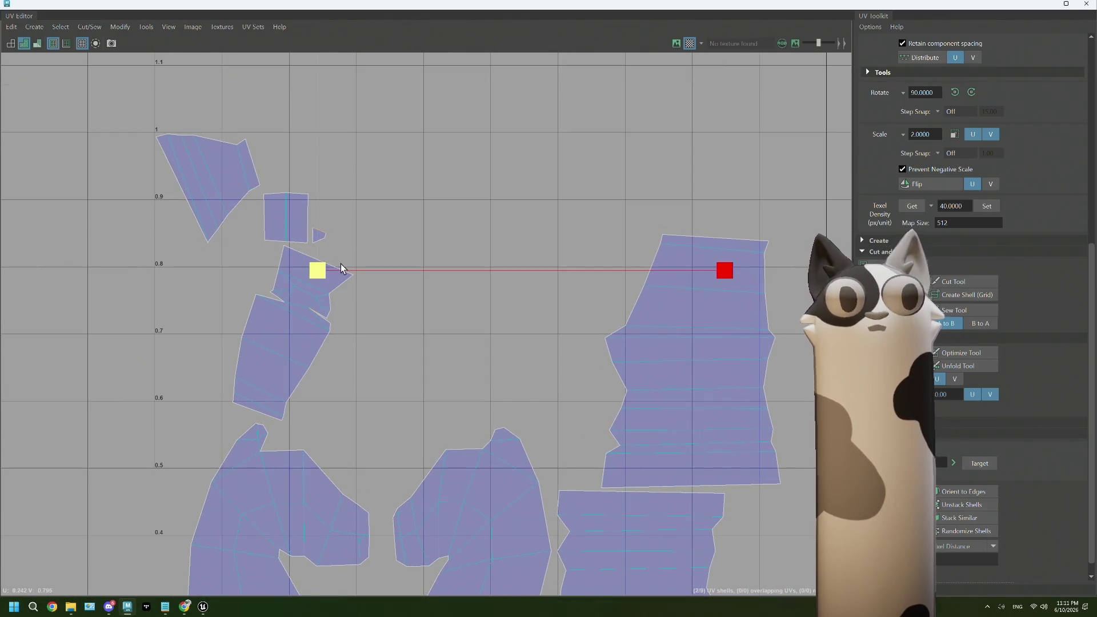
pyautogui.scroll(2, 337, 316)
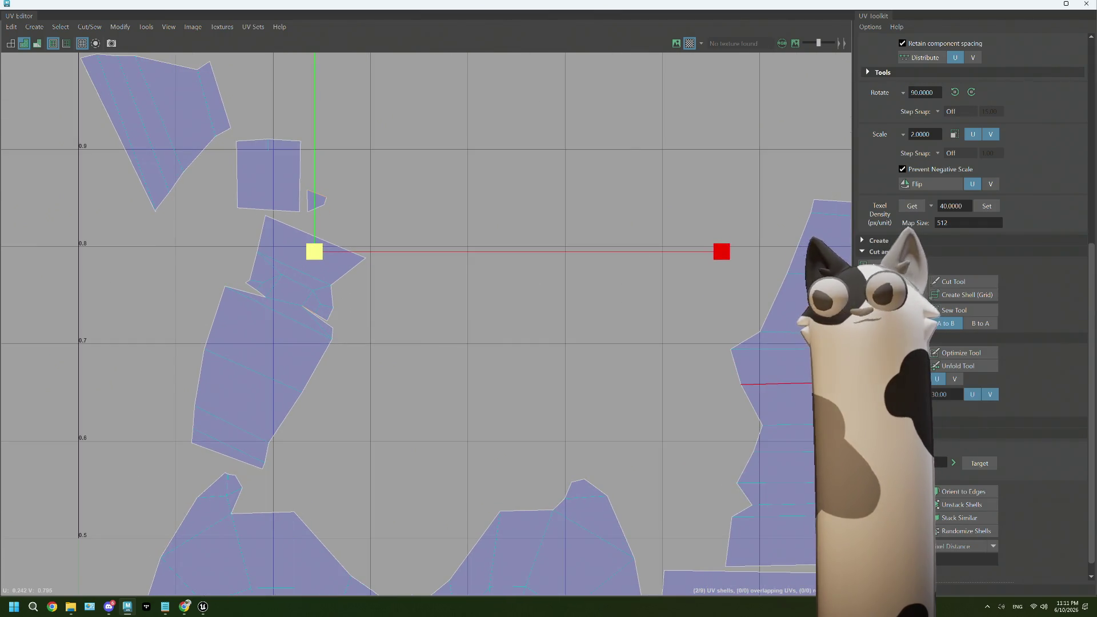
pyautogui.scroll(1, 317, 337)
pyautogui.scroll(1, 316, 337)
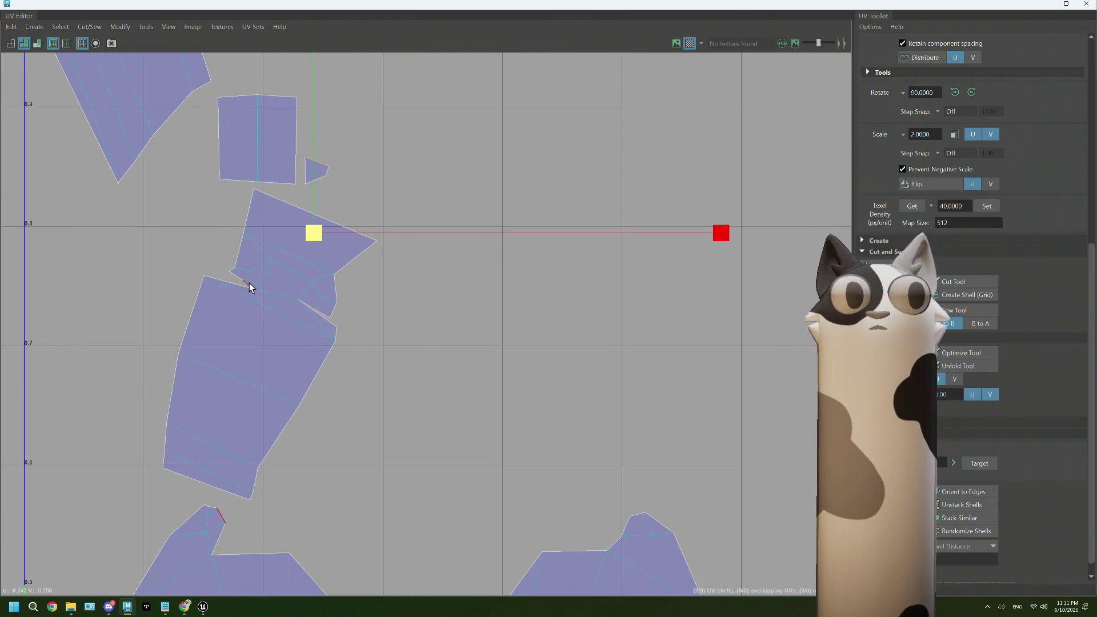
# - Select the matching seam edges and Move and Sew the sliver onto the neck shell
pyautogui.click(312, 306)
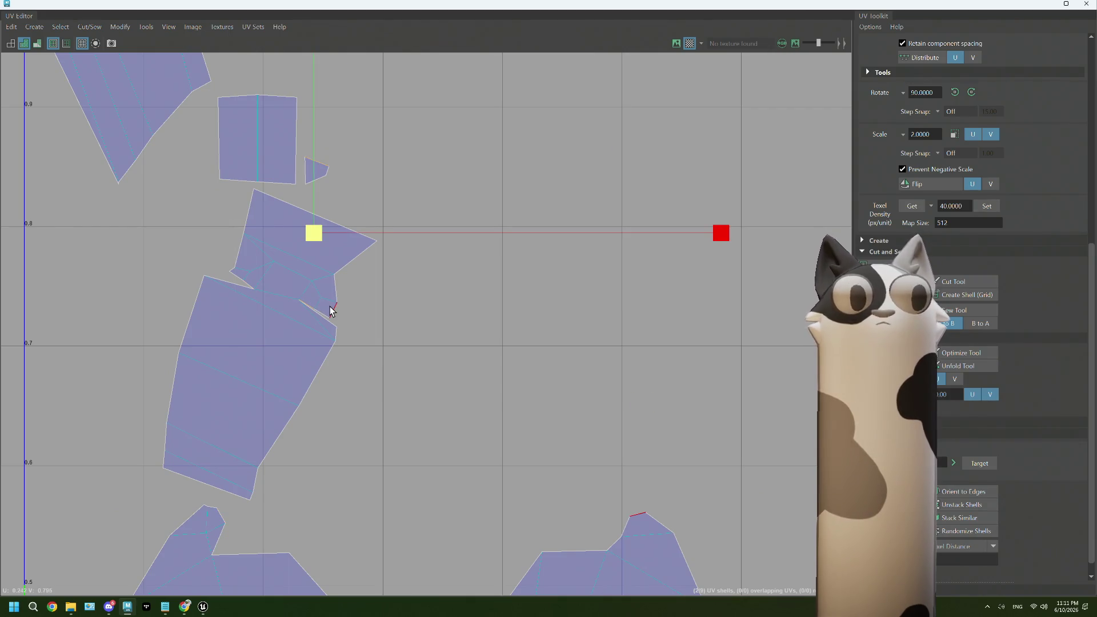
pyautogui.scroll(1, 331, 309)
pyautogui.click(314, 310)
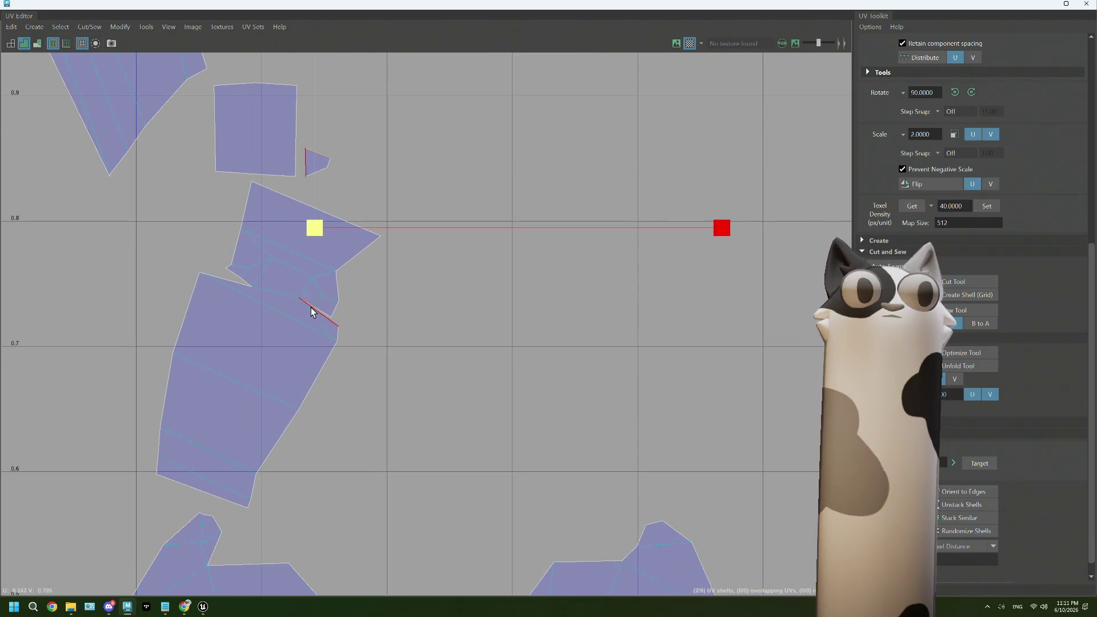
pyautogui.click(312, 311)
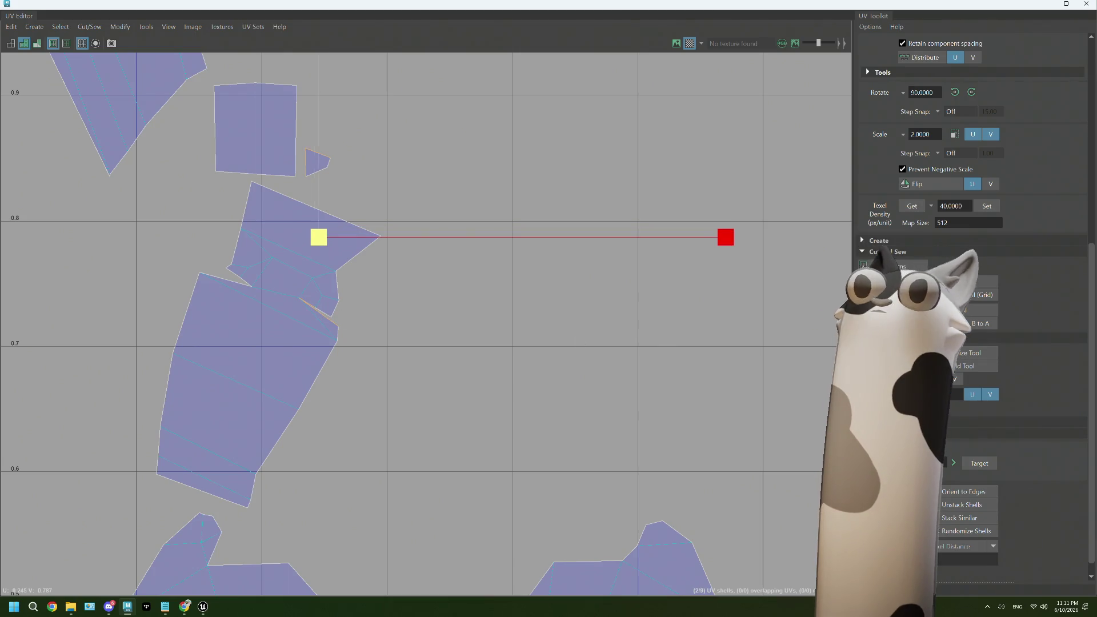
pyautogui.moveTo(299, 307)
pyautogui.keyDown('shift'); pyautogui.mouseDown(button='right')
pyautogui.moveTo(294, 292)
pyautogui.moveTo(235, 281)
pyautogui.mouseUp(button='right'); pyautogui.keyUp('shift')
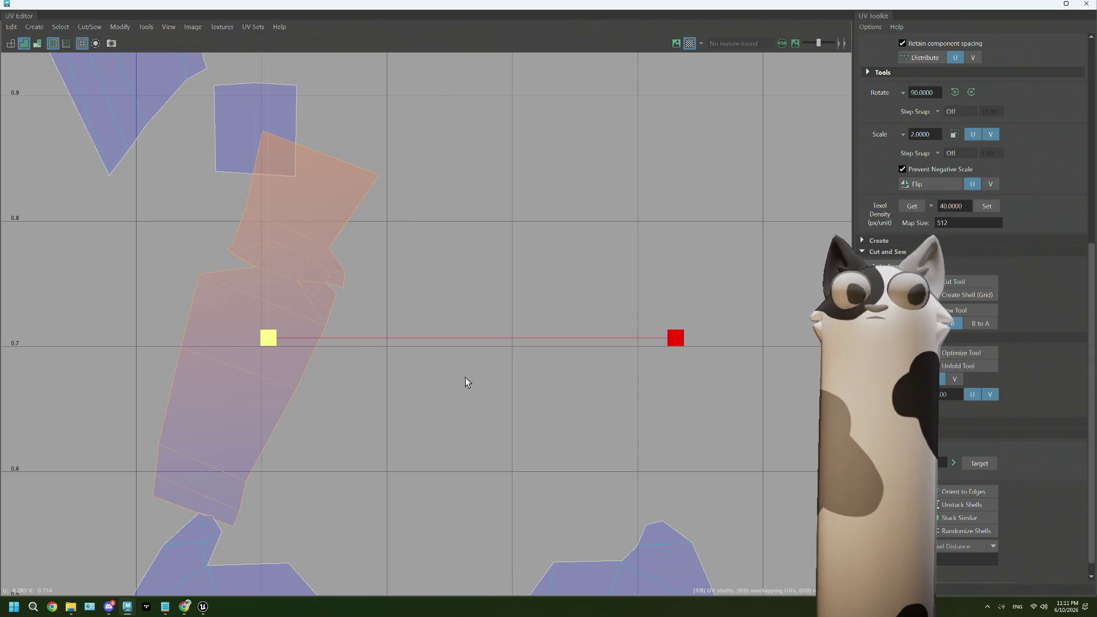
# - Shrink the UV Editor window to reveal the checker-textured knight in the viewport
pyautogui.keyDown('alt'); pyautogui.moveTo(329, 353); pyautogui.dragTo(375, 419, button='middle'); pyautogui.keyUp('alt')
pyautogui.moveTo(296, 180); pyautogui.dragTo(298, 156, button='right')
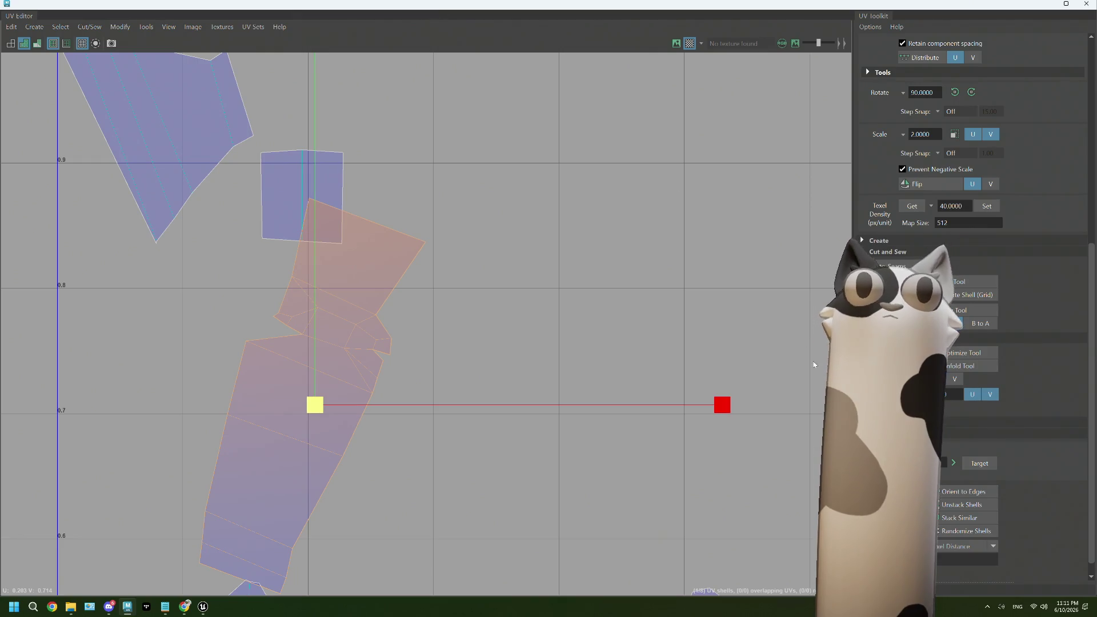
pyautogui.moveTo(490, 23)
pyautogui.mouseDown()
pyautogui.moveTo(587, 220)
pyautogui.moveTo(599, 457)
pyautogui.moveTo(667, 312)
pyautogui.moveTo(702, 316)
pyautogui.mouseUp()
pyautogui.click(579, 502)
# - Maximize the UV Editor again and switch to Edge mode over the knight's head shells
pyautogui.moveTo(590, 436); pyautogui.dragTo(587, 468, button='right')
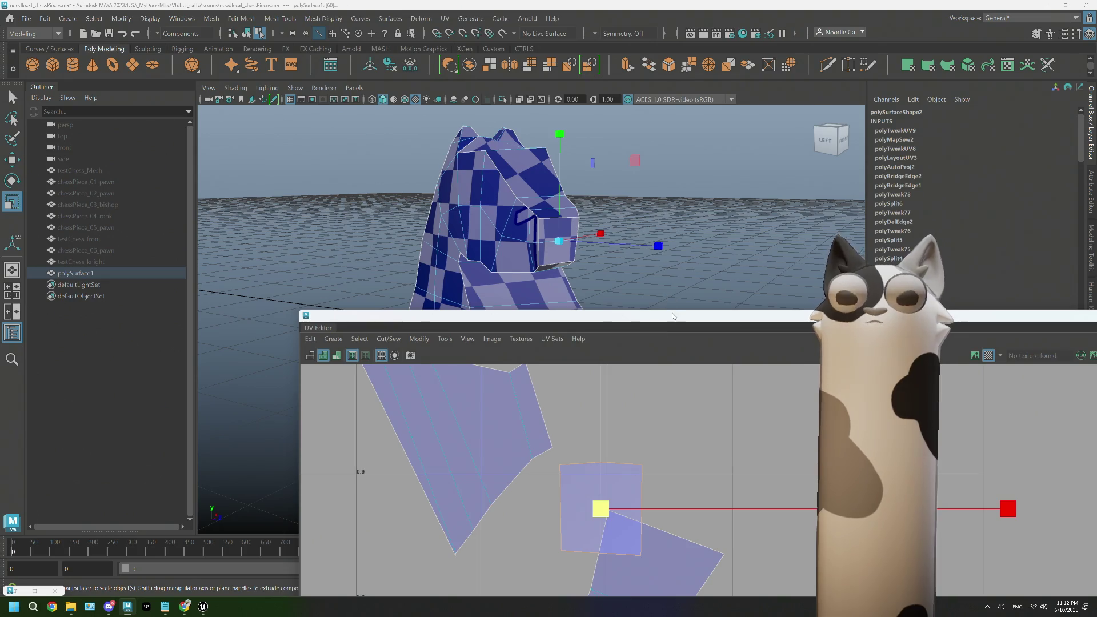
pyautogui.doubleClick(673, 316)
pyautogui.click(382, 376)
pyautogui.scroll(5, 363, 224)
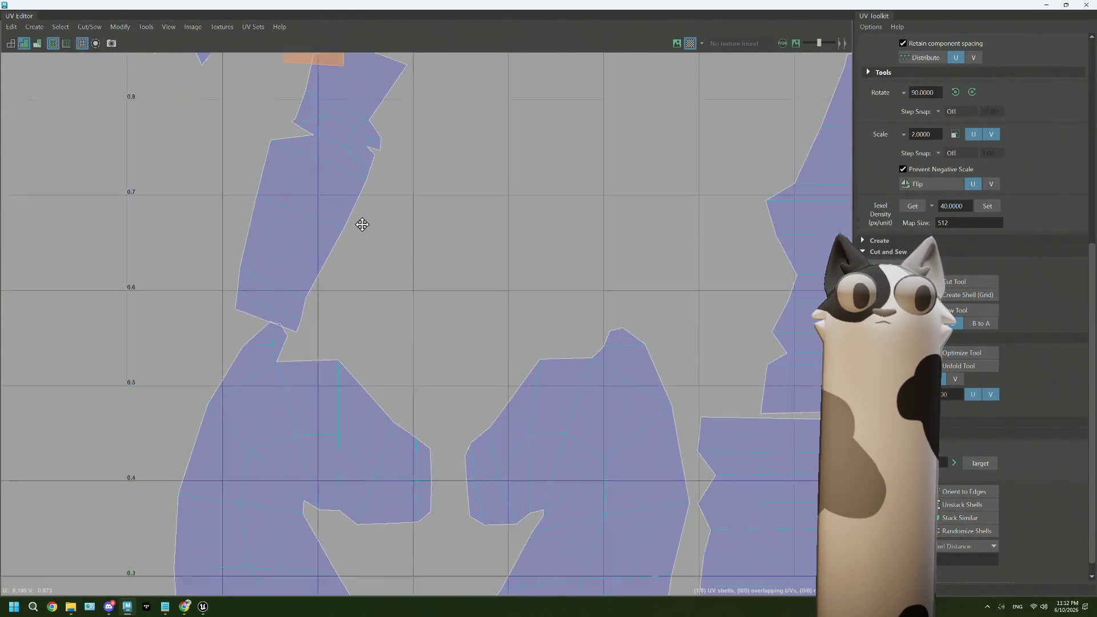
pyautogui.keyDown('alt'); pyautogui.moveTo(432, 423); pyautogui.dragTo(380, 320, button='middle'); pyautogui.keyUp('alt')
pyautogui.rightClick(386, 371)
pyautogui.moveTo(387, 340); pyautogui.dragTo(387, 340, button='right')
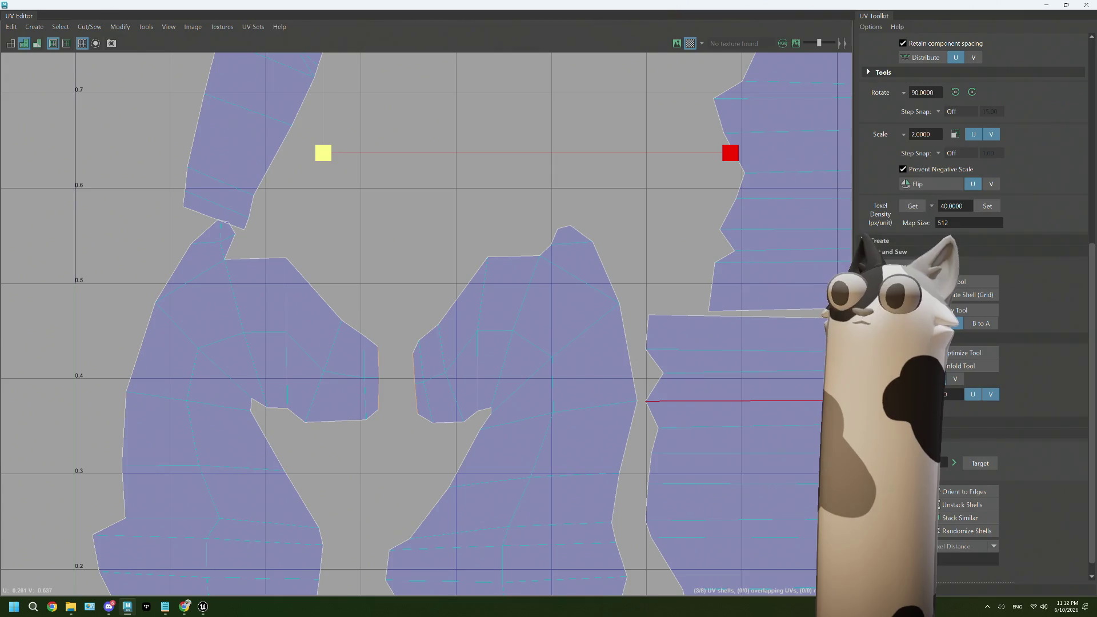
# - Join the two head shells along their edge, then review the layout and select the small triangular shell
pyautogui.moveTo(480, 360); pyautogui.dragTo(422, 343, button='right')
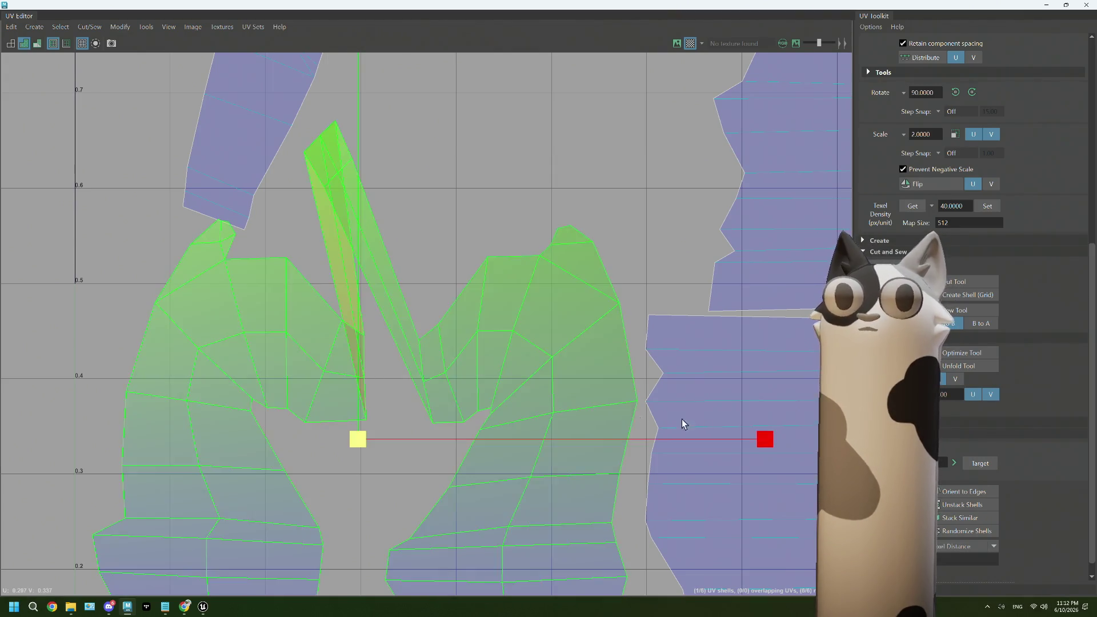
pyautogui.click(506, 469)
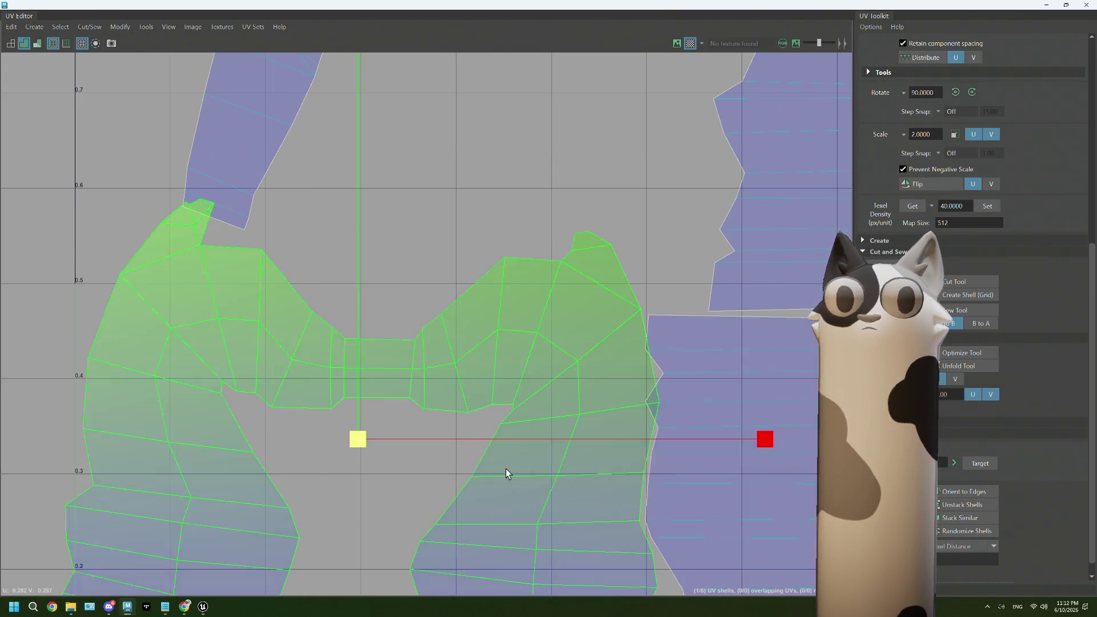
pyautogui.scroll(-4, 506, 468)
pyautogui.scroll(2, 505, 469)
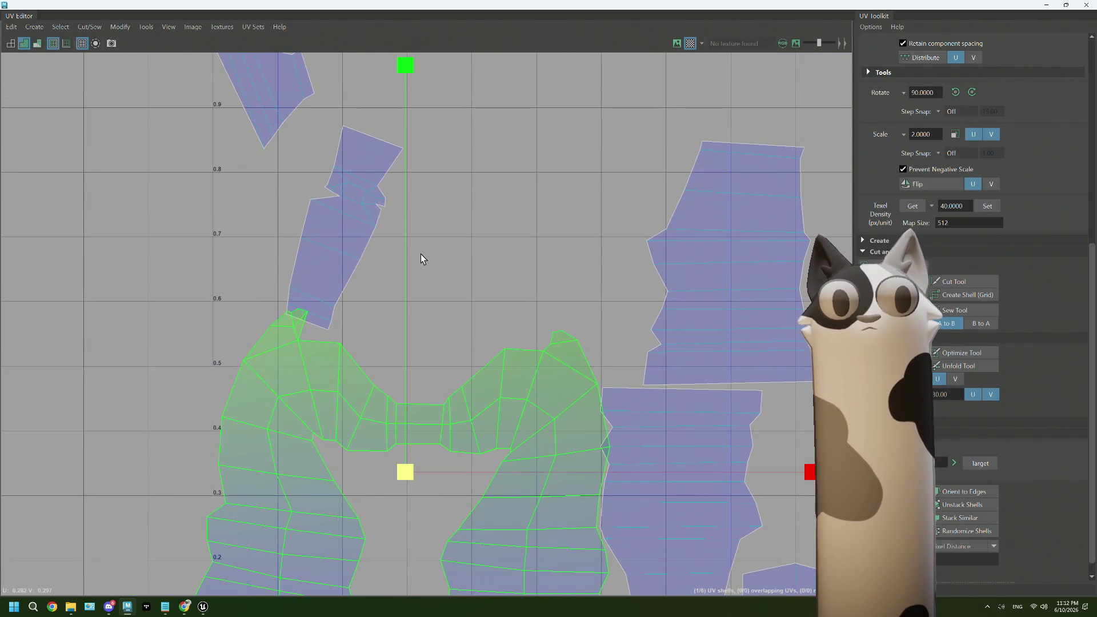
pyautogui.scroll(2, 477, 382)
pyautogui.scroll(-2, 476, 380)
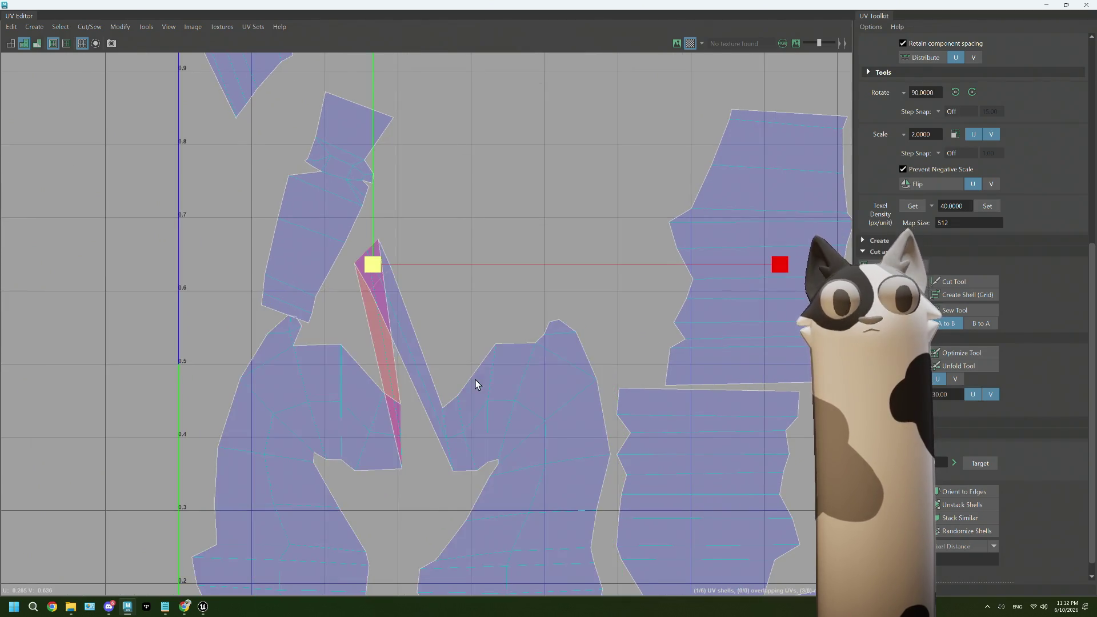
pyautogui.keyDown('alt'); pyautogui.moveTo(488, 270); pyautogui.dragTo(451, 314, button='middle'); pyautogui.keyUp('alt')
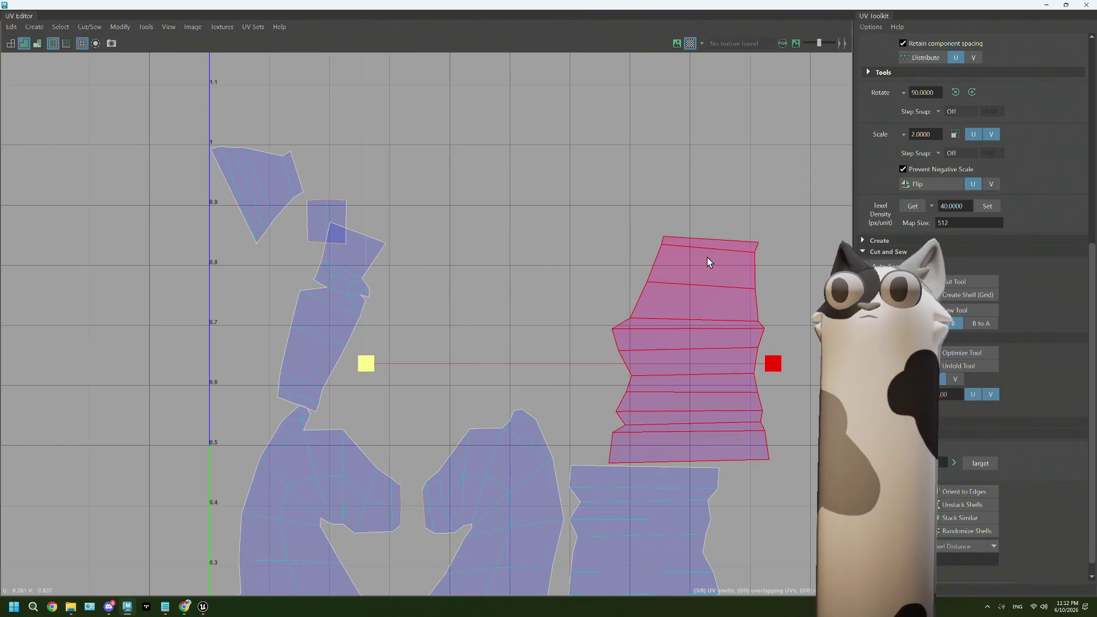
pyautogui.scroll(-5, 707, 262)
pyautogui.moveTo(693, 286)
pyautogui.keyDown('alt'); pyautogui.mouseDown(button='middle')
pyautogui.moveTo(551, 143)
pyautogui.moveTo(539, 282)
pyautogui.mouseUp(button='middle'); pyautogui.keyUp('alt')
pyautogui.scroll(1, 517, 229)
pyautogui.click(210, 149)
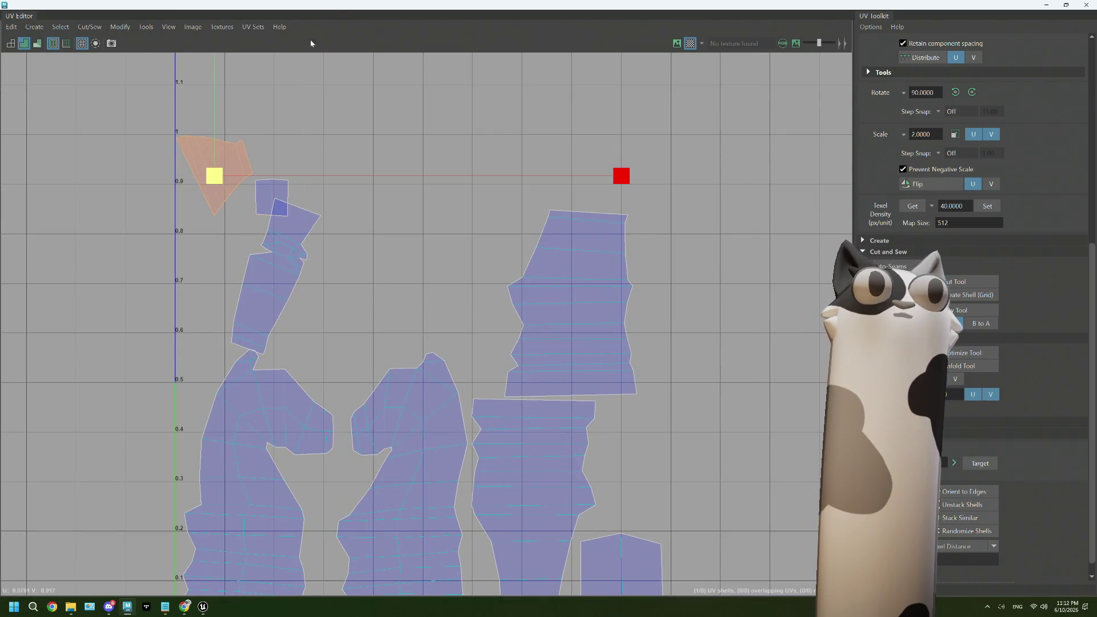
# - Shrink the UV Editor to check the knight's snout in the viewport, then maximize the editor again
pyautogui.moveTo(335, 13); pyautogui.dragTo(454, 359)
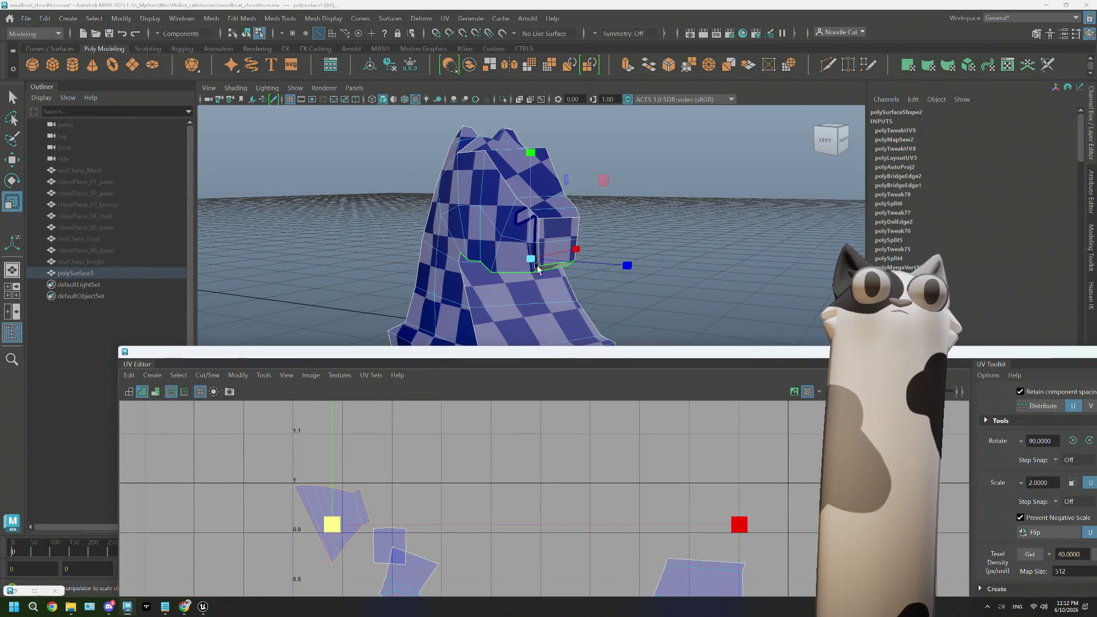
pyautogui.scroll(3, 449, 209)
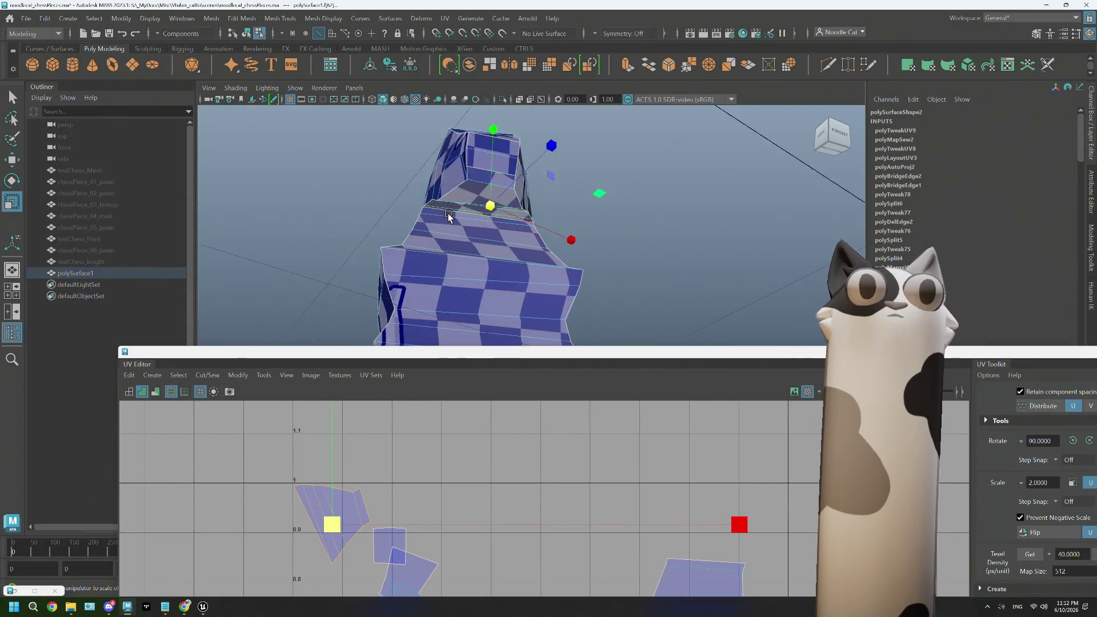
pyautogui.keyDown('alt'); pyautogui.moveTo(448, 201); pyautogui.dragTo(462, 240, button='middle'); pyautogui.keyUp('alt')
pyautogui.moveTo(448, 225)
pyautogui.keyDown('alt'); pyautogui.mouseDown()
pyautogui.moveTo(483, 237)
pyautogui.moveTo(515, 223)
pyautogui.mouseUp(); pyautogui.keyUp('alt')
pyautogui.click(544, 195)
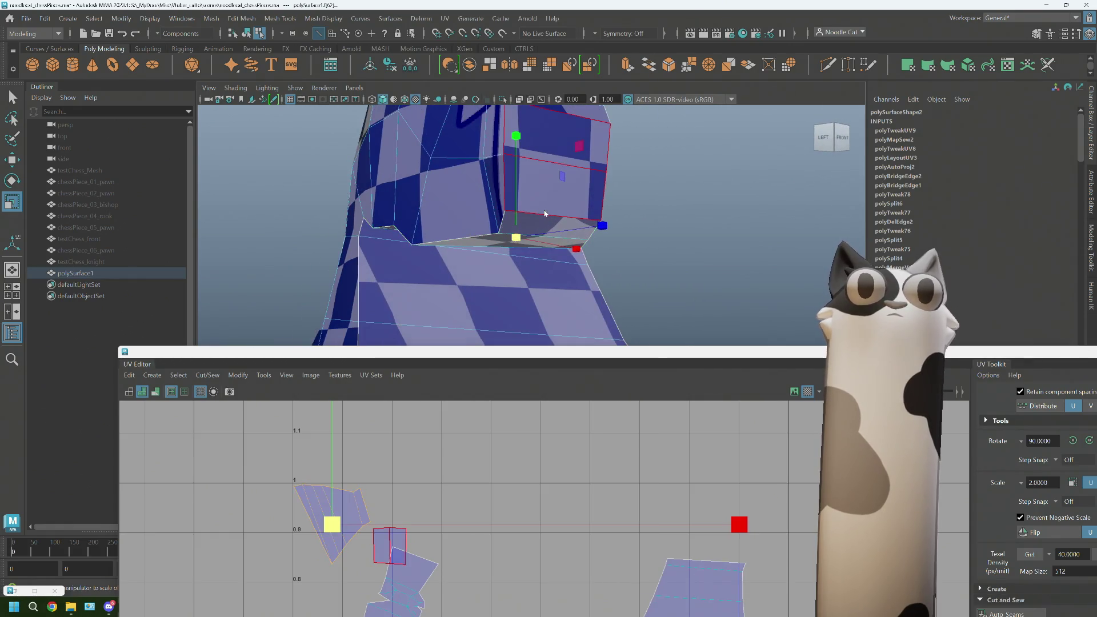
pyautogui.moveTo(544, 210); pyautogui.dragTo(552, 179, button='right')
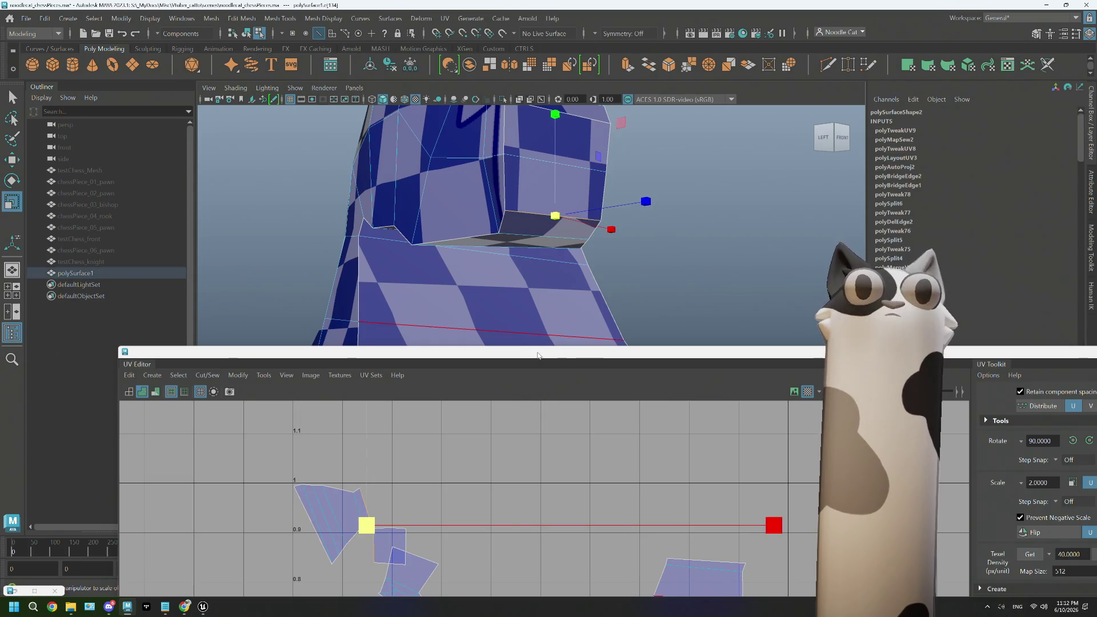
pyautogui.doubleClick(538, 355)
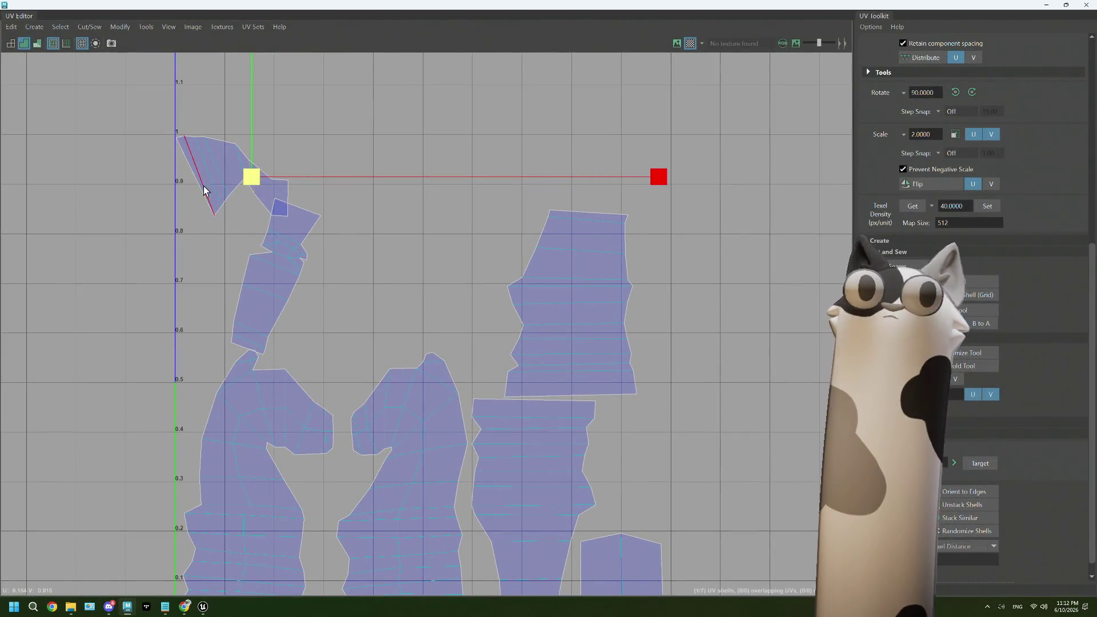
# - Sew the two small top-left UV shells along their shared edge into one long shell
pyautogui.moveTo(204, 191); pyautogui.dragTo(217, 153, button='right')
pyautogui.click(258, 254)
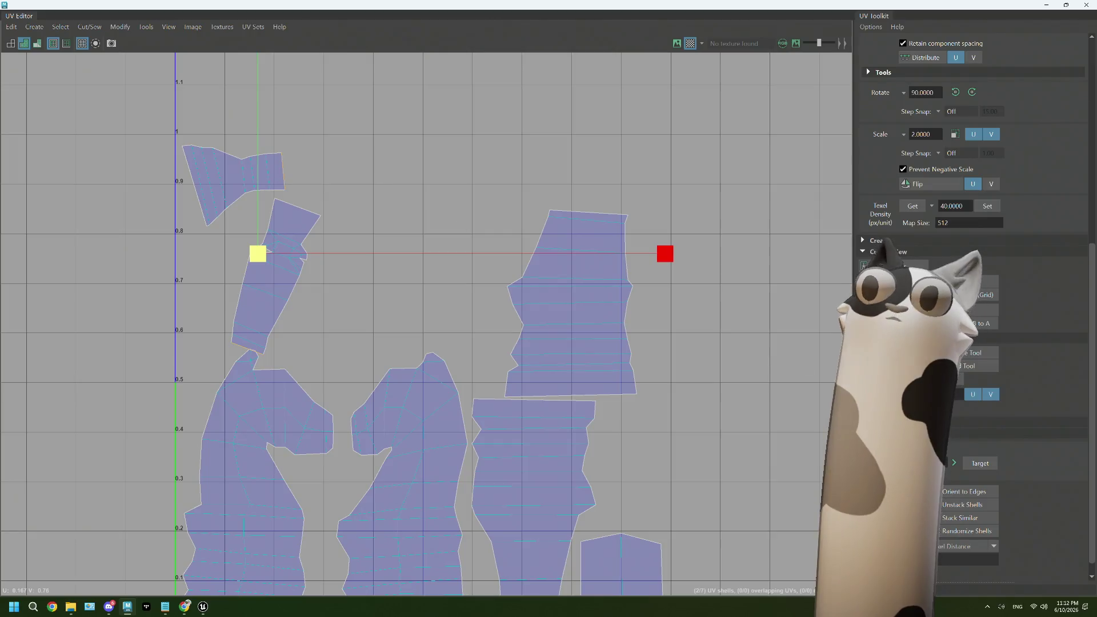
pyautogui.click(265, 184)
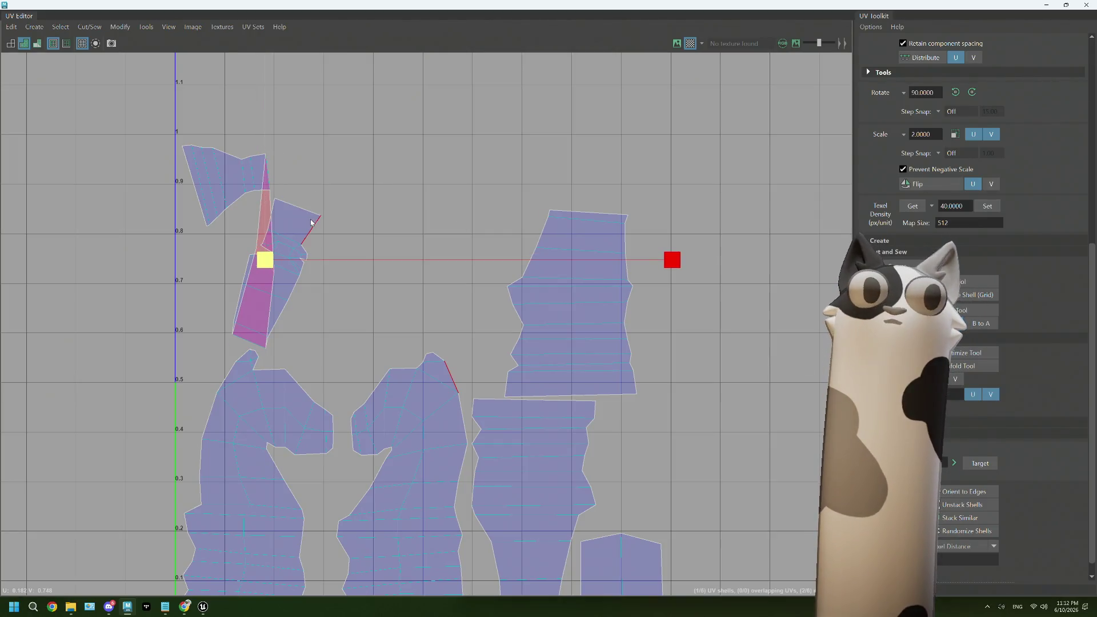
pyautogui.keyDown('shift'); pyautogui.moveTo(312, 220); pyautogui.dragTo(274, 215, button='right'); pyautogui.keyUp('shift')
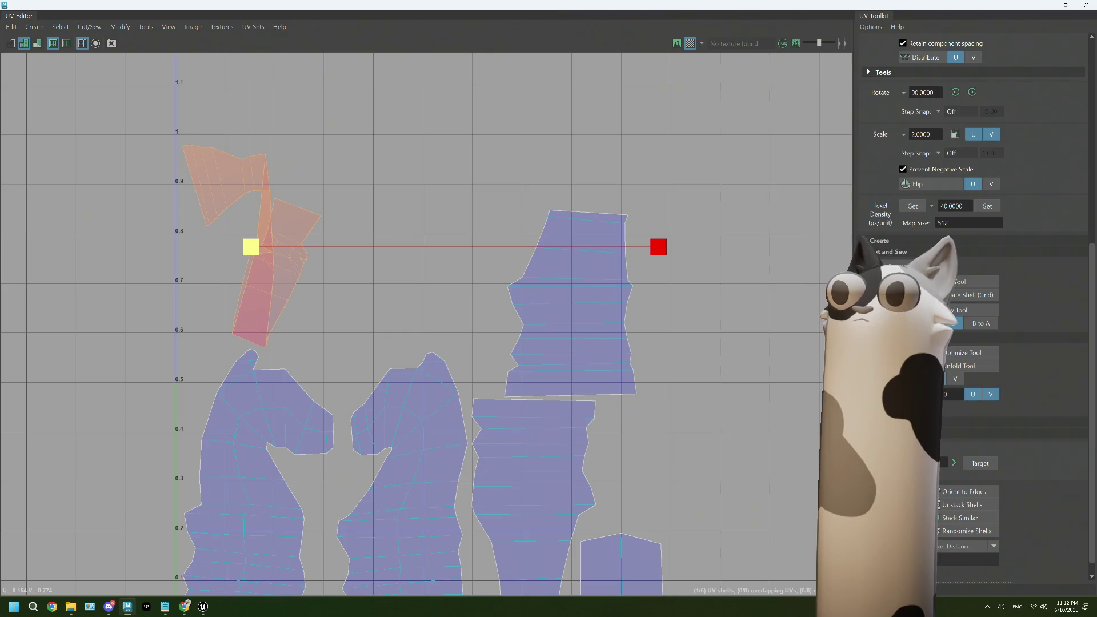
pyautogui.press('g')
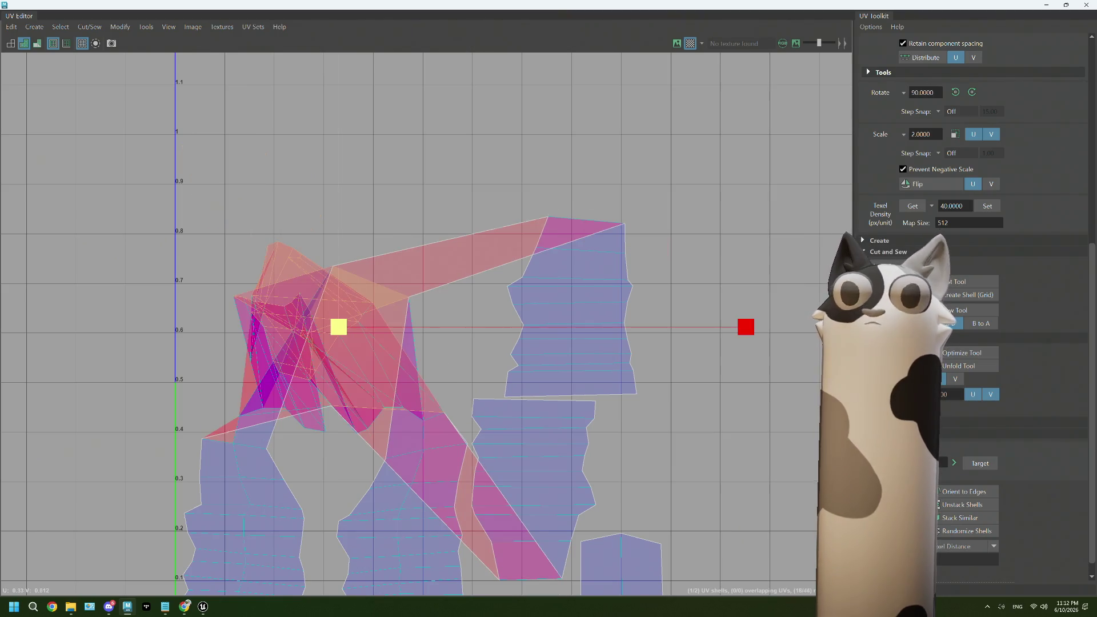
pyautogui.hotkey('ctrl', 'z')
pyautogui.hotkey('ctrl', 'z')
pyautogui.hotkey('ctrl', 'z')
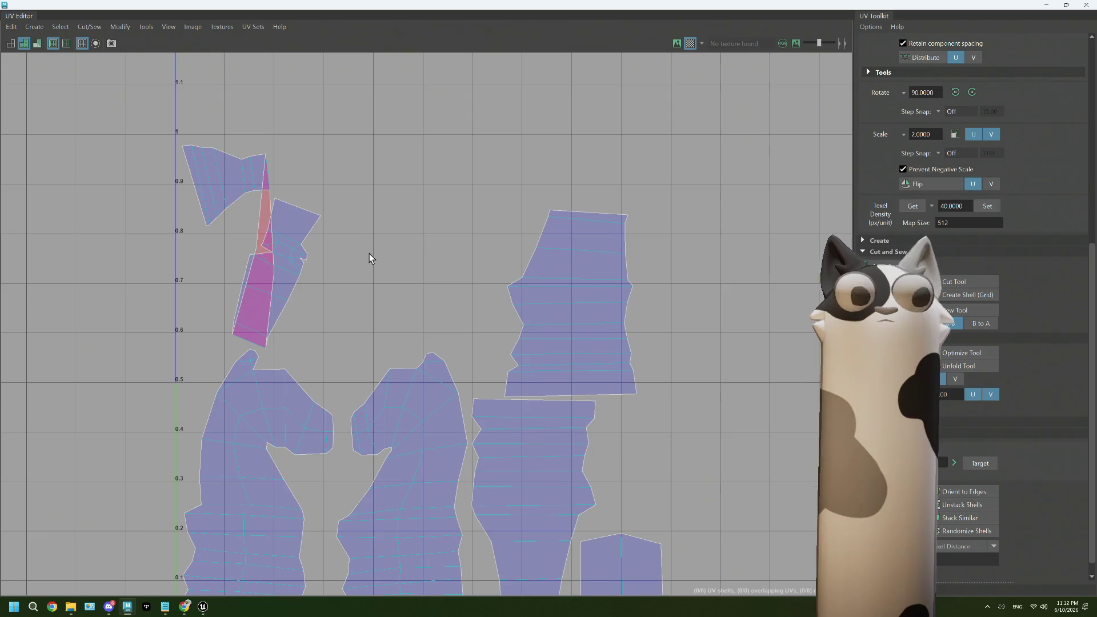
pyautogui.hotkey('ctrl', 'z')
pyautogui.moveTo(351, 223); pyautogui.dragTo(294, 200, button='right')
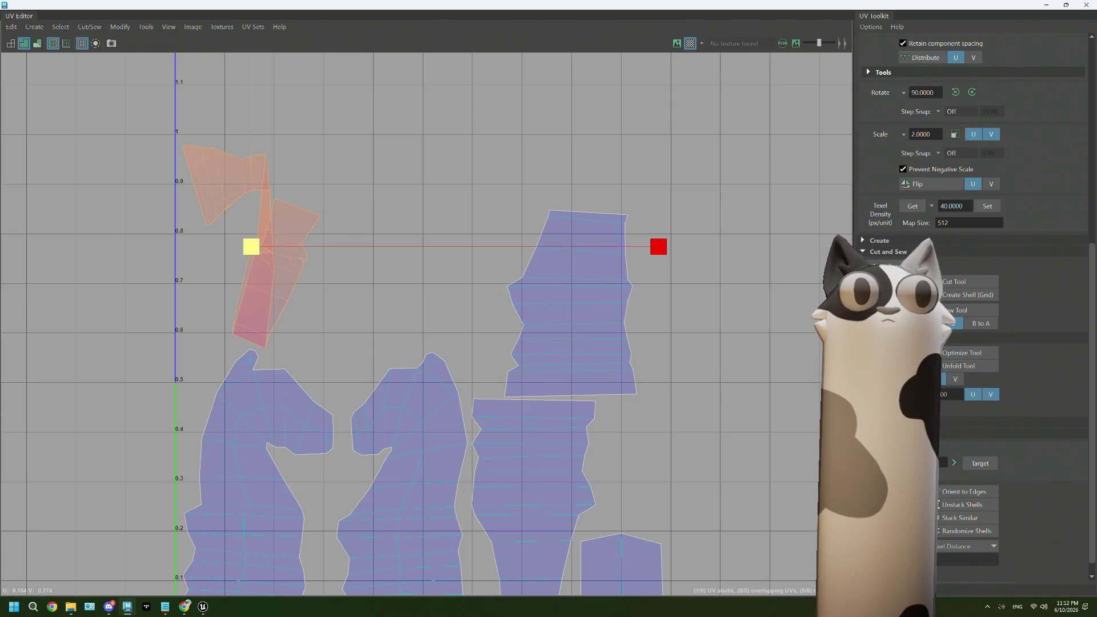
pyautogui.press('g')
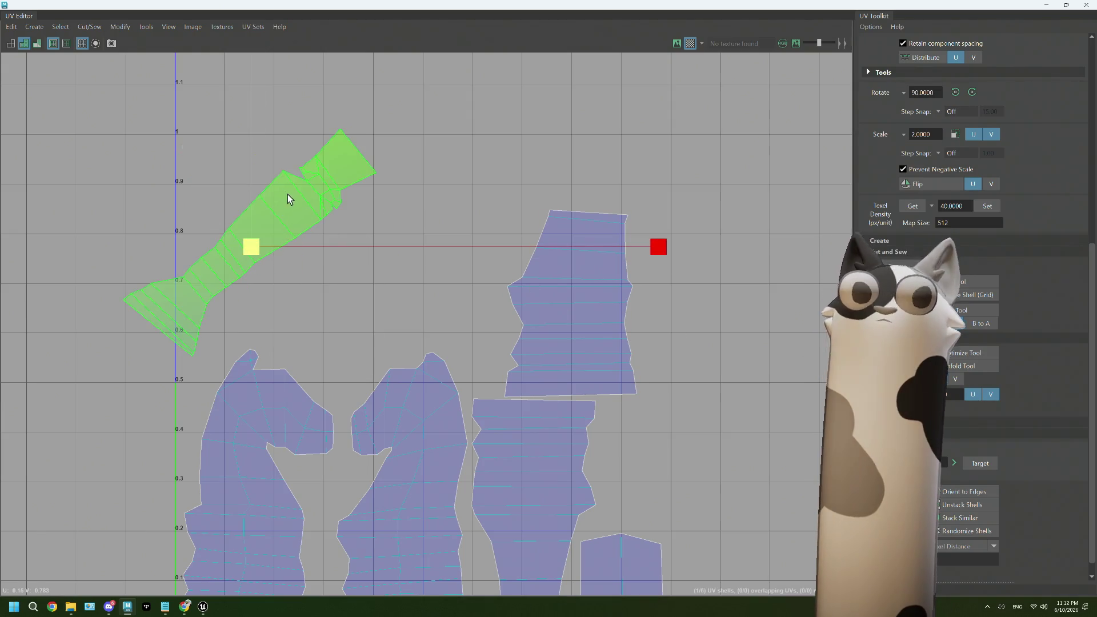
# - Reselect the newly joined long upper-left shell as a whole shell
pyautogui.scroll(5, 322, 182)
pyautogui.moveTo(300, 161); pyautogui.dragTo(295, 148, button='right')
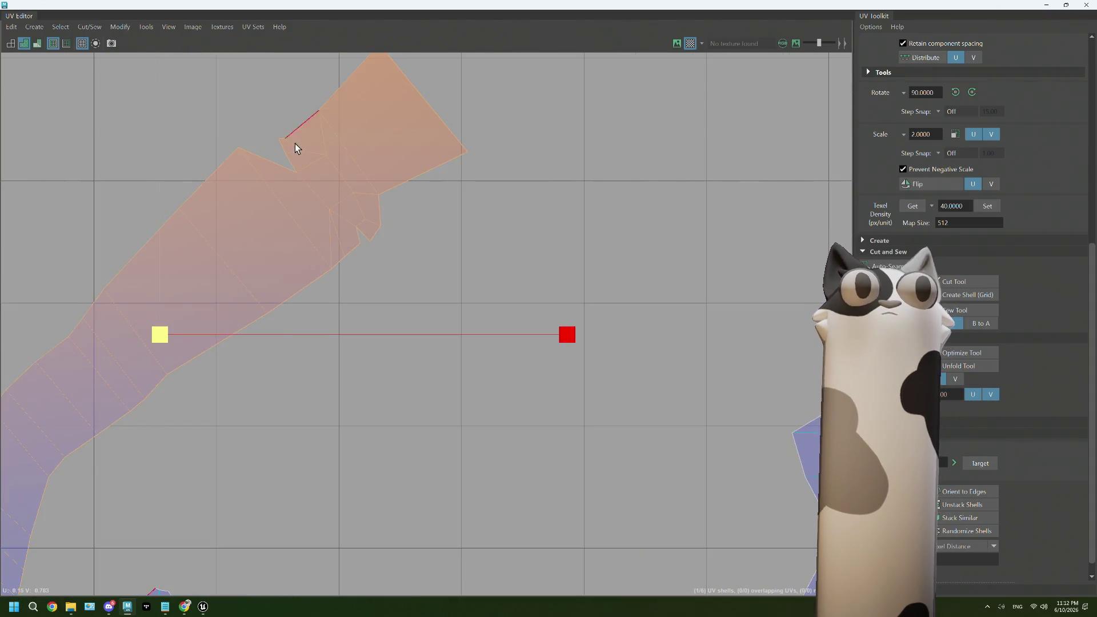
pyautogui.scroll(-5, 354, 249)
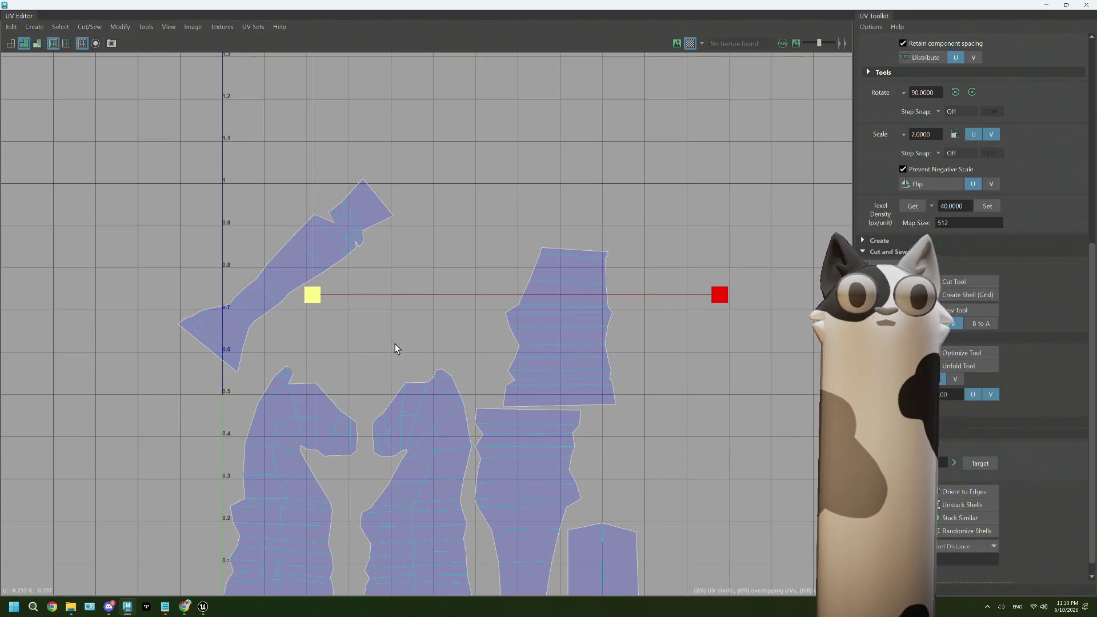
pyautogui.scroll(5, 258, 377)
pyautogui.moveTo(269, 368); pyautogui.dragTo(277, 379)
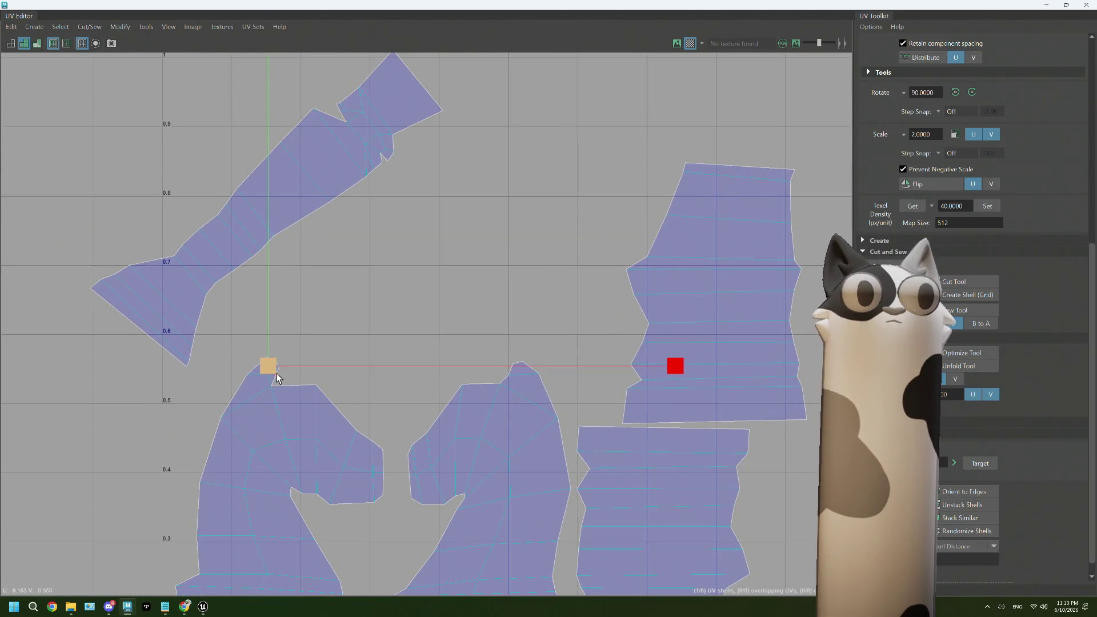
pyautogui.click(270, 372)
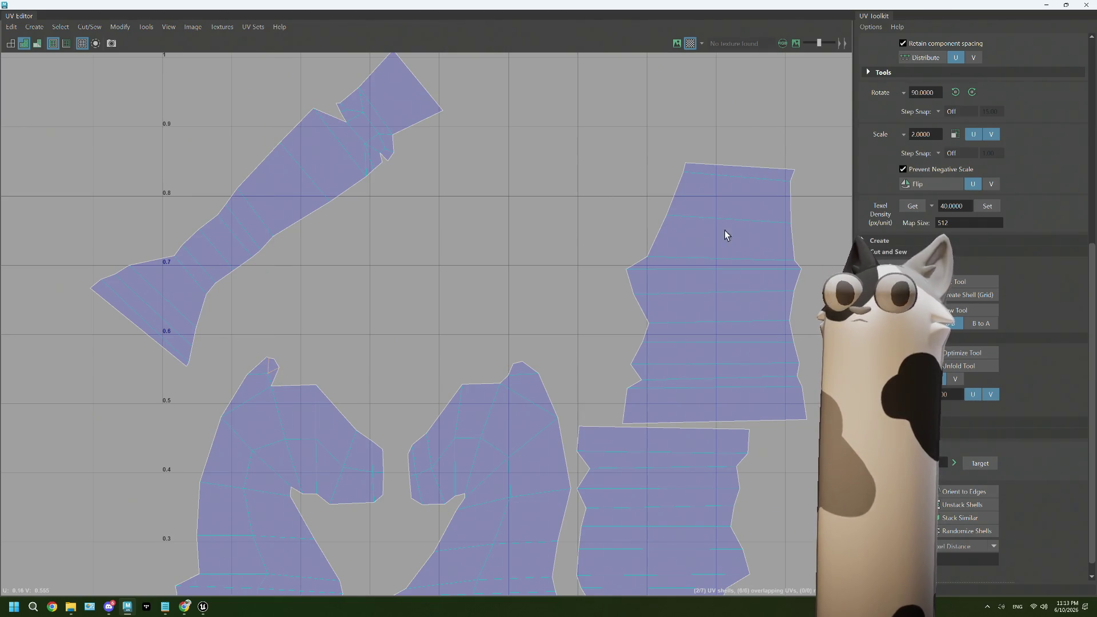
pyautogui.moveTo(356, 106); pyautogui.dragTo(333, 293, button='right')
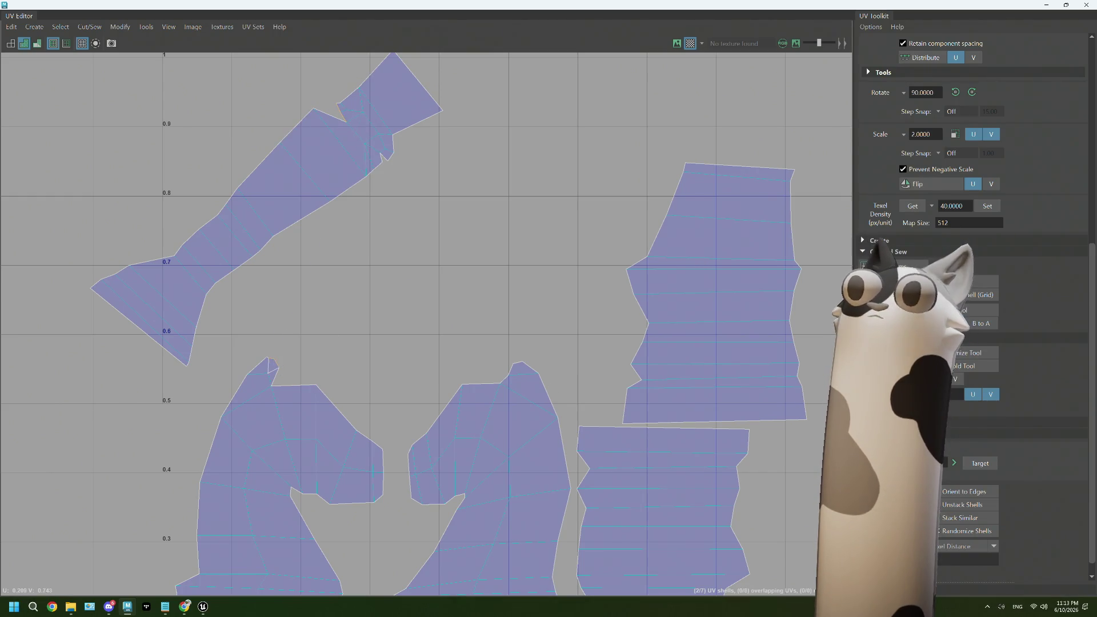
pyautogui.moveTo(387, 135)
pyautogui.mouseDown(button='right')
pyautogui.moveTo(343, 130)
pyautogui.moveTo(355, 129)
pyautogui.mouseUp(button='right')
pyautogui.click(355, 130)
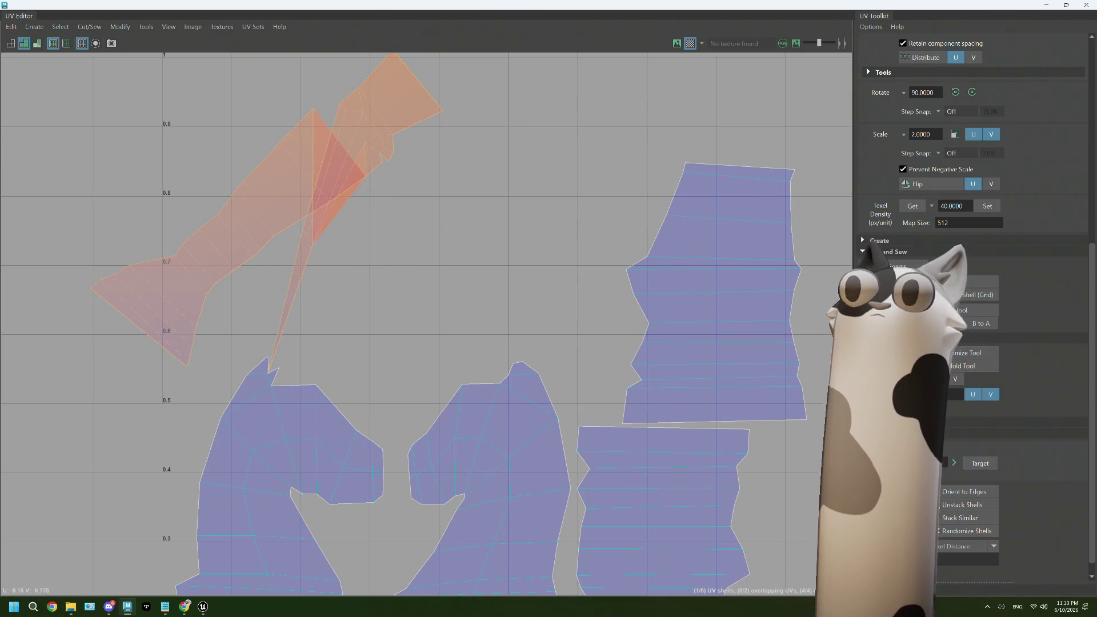
# - Cut the edges at the shell's top and lower notches, plus one on the right shell
pyautogui.scroll(2, 369, 119)
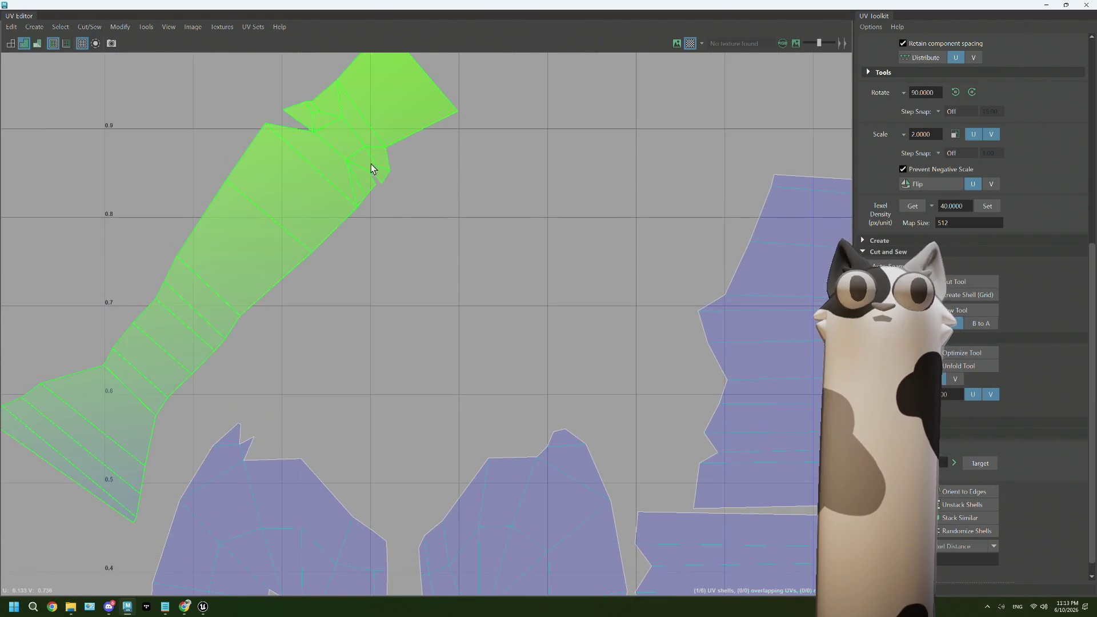
pyautogui.moveTo(368, 162); pyautogui.dragTo(375, 183, button='right')
pyautogui.click(375, 183)
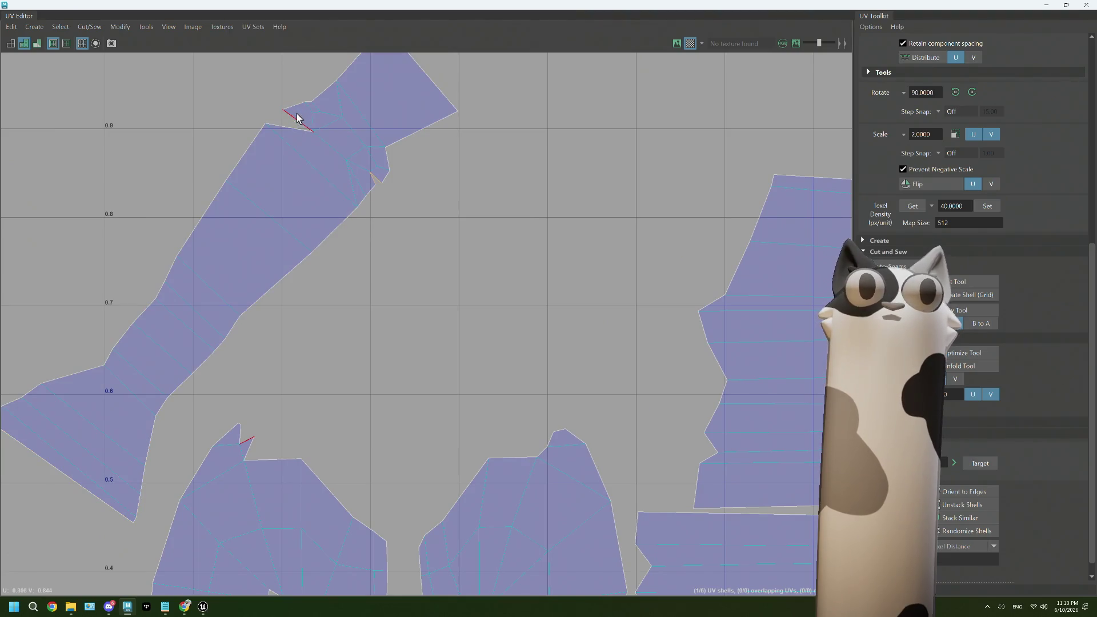
pyautogui.click(293, 441)
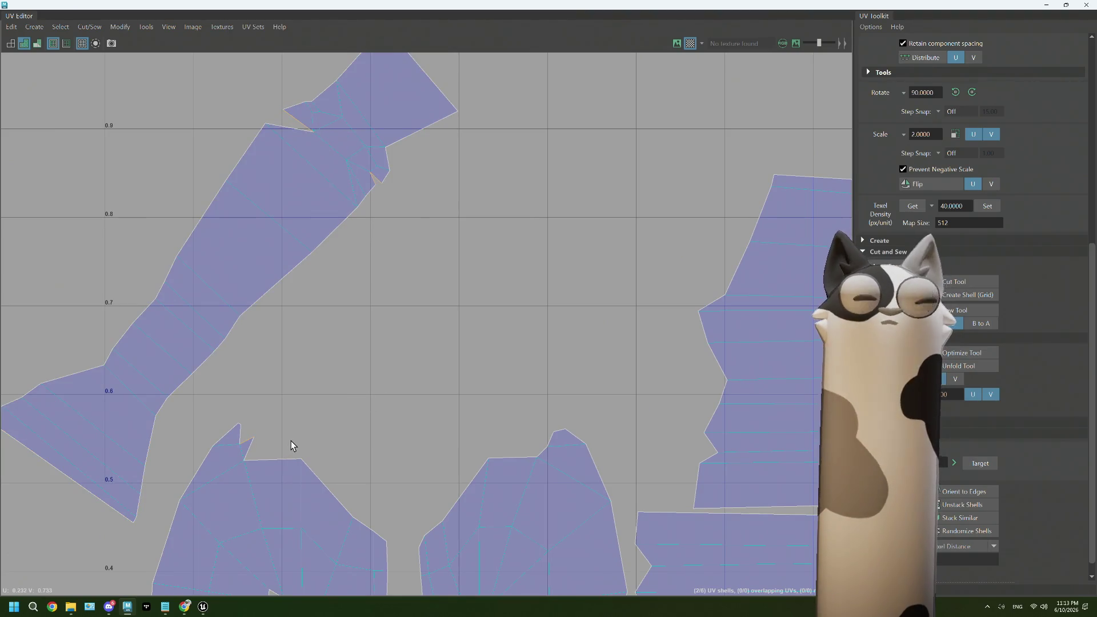
pyautogui.click(300, 136)
pyautogui.click(771, 379)
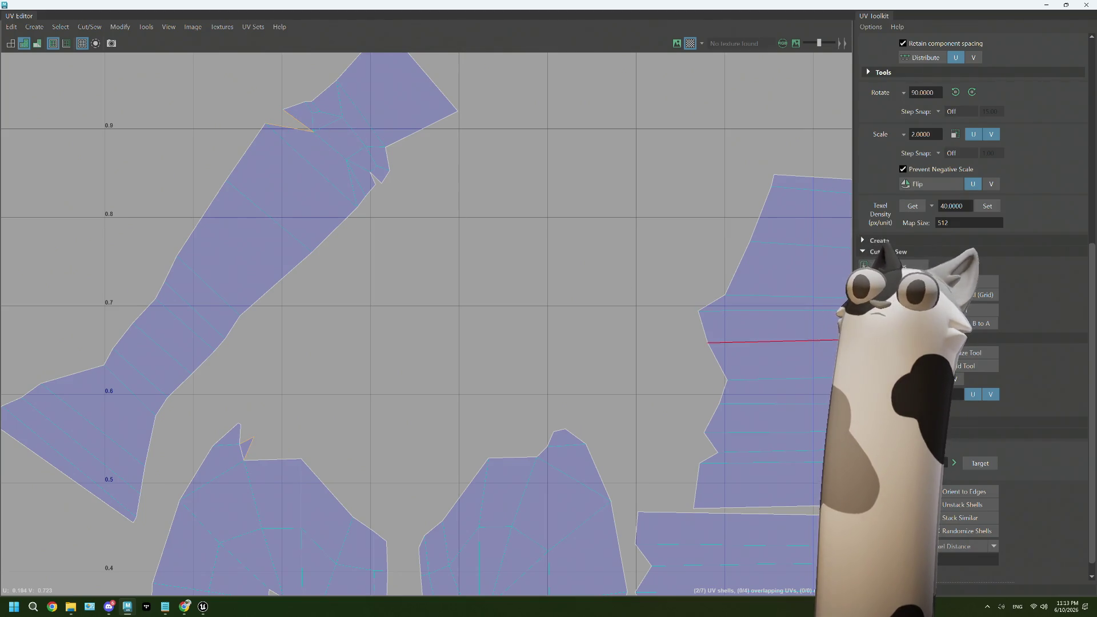
# - Sew the top notch edge closed and unfold the upper-left shell again
pyautogui.keyDown('ctrl'); pyautogui.click(269, 129); pyautogui.keyUp('ctrl')
pyautogui.moveTo(319, 151); pyautogui.dragTo(327, 137, button='right')
pyautogui.click(328, 136)
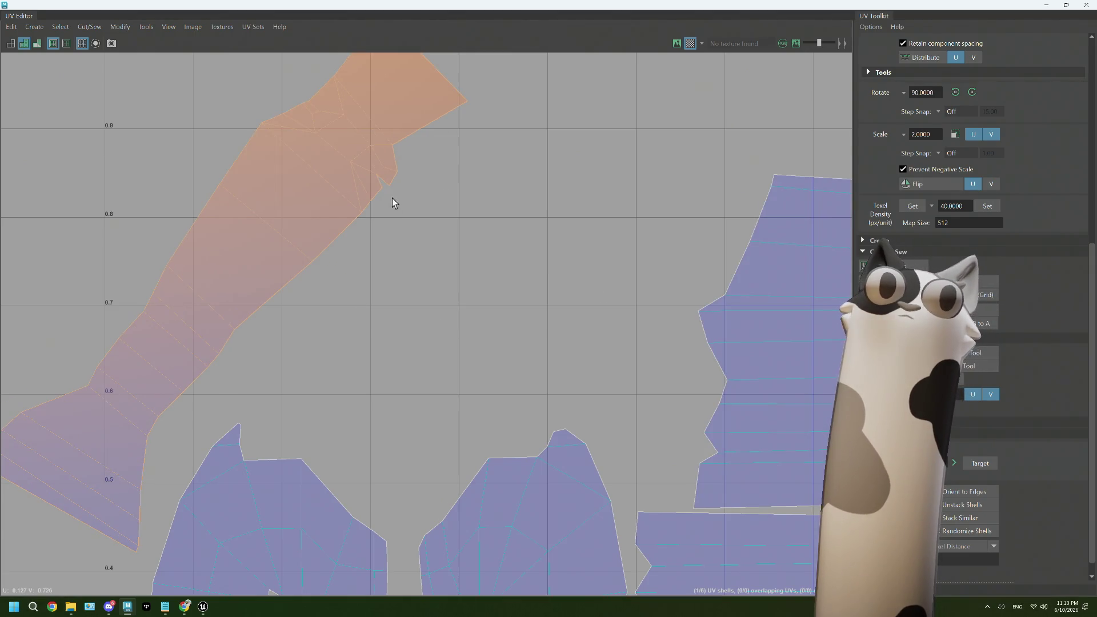
pyautogui.moveTo(390, 192); pyautogui.dragTo(388, 165, button='right')
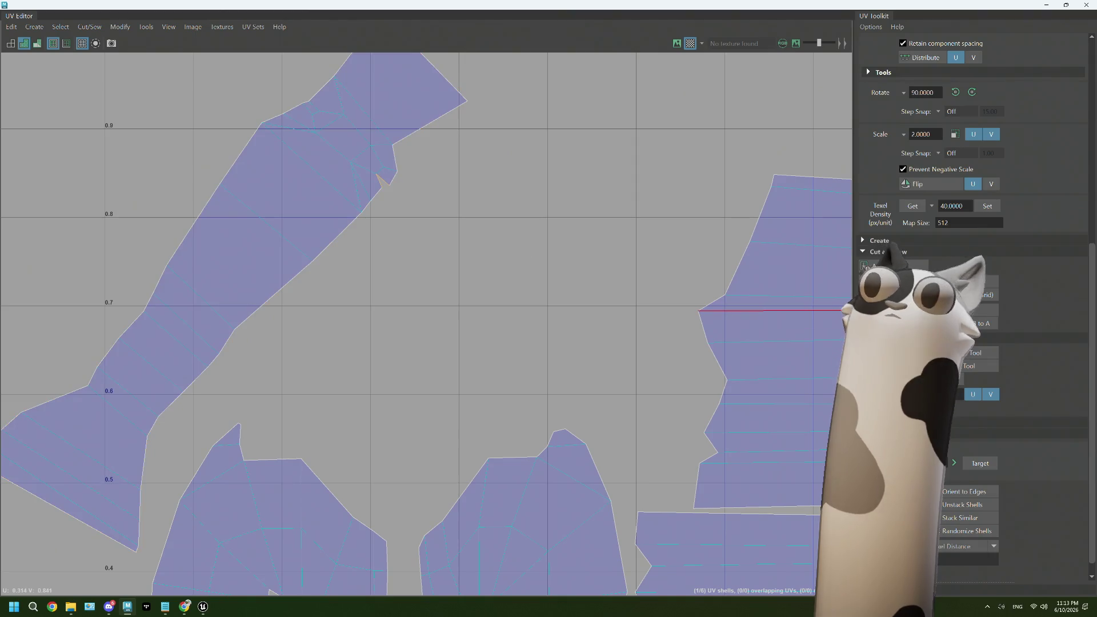
pyautogui.moveTo(380, 106); pyautogui.dragTo(326, 98, button='right')
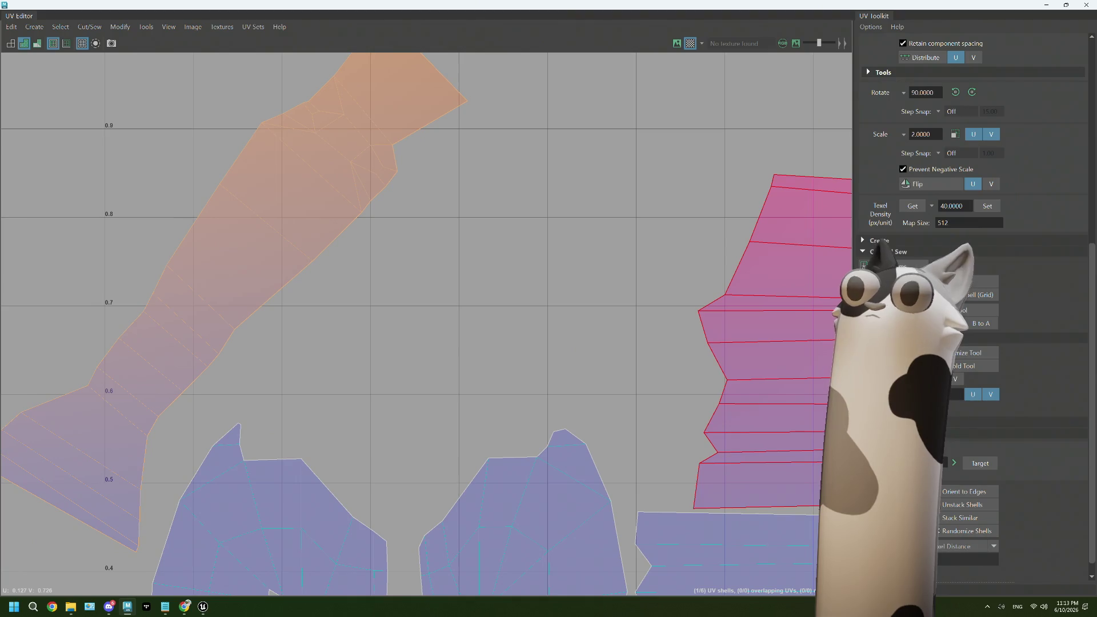
pyautogui.scroll(-5, 478, 306)
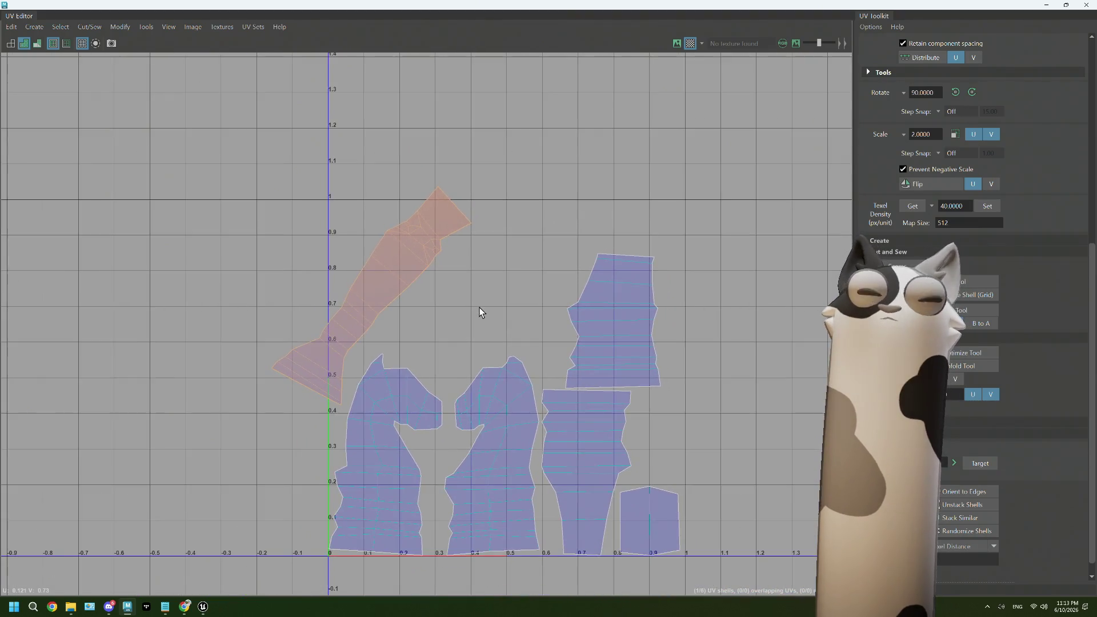
# - Select five UV shells and scale them down with the UV Toolkit
pyautogui.moveTo(420, 172)
pyautogui.mouseDown(button='right')
pyautogui.moveTo(380, 154)
pyautogui.moveTo(407, 144)
pyautogui.moveTo(379, 154)
pyautogui.mouseUp(button='right')
pyautogui.moveTo(378, 153); pyautogui.dragTo(592, 456)
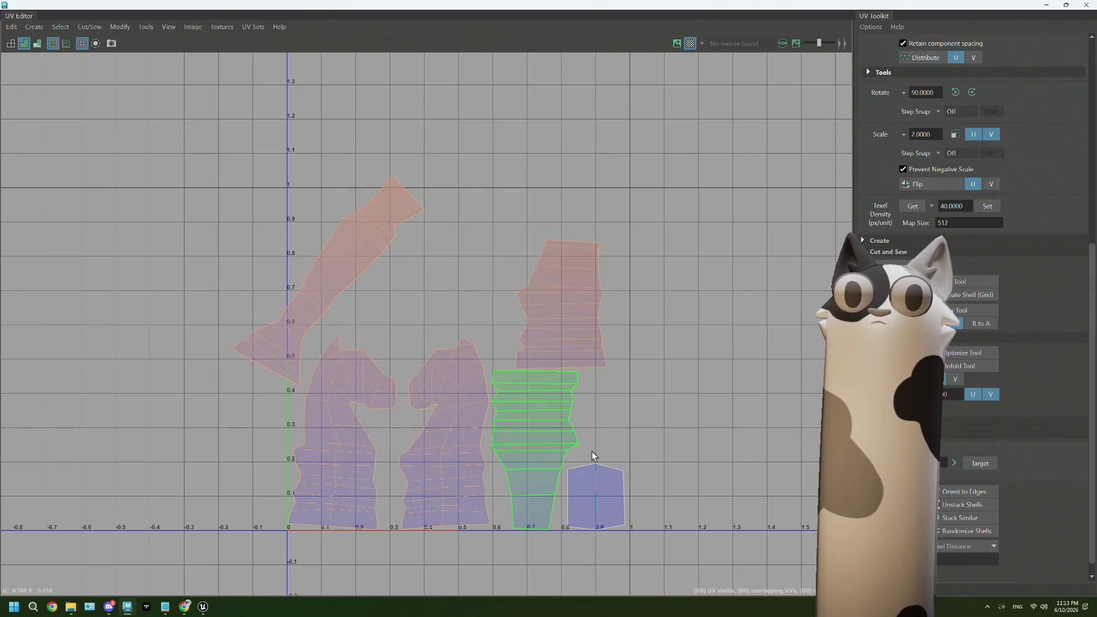
pyautogui.scroll(5, 972, 229)
pyautogui.scroll(3, 972, 286)
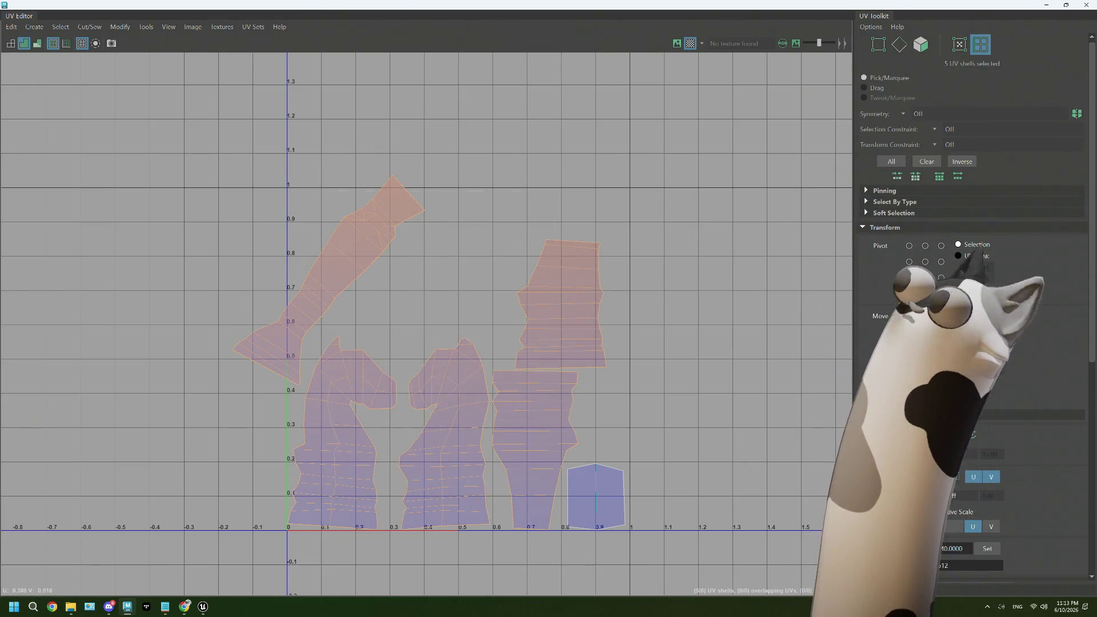
pyautogui.scroll(-4, 972, 285)
pyautogui.click(955, 308)
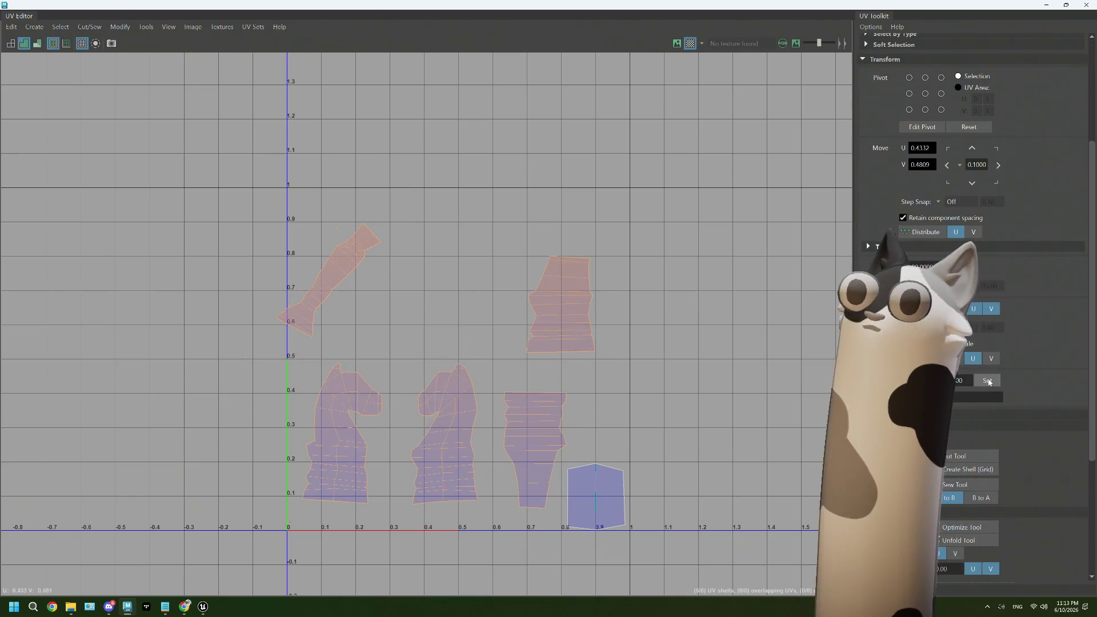
# - Marquee-select the five larger shells together again
pyautogui.scroll(1, 493, 468)
pyautogui.click(493, 466)
pyautogui.keyDown('alt'); pyautogui.moveTo(493, 465); pyautogui.dragTo(474, 425, button='middle'); pyautogui.keyUp('alt')
pyautogui.click(323, 430)
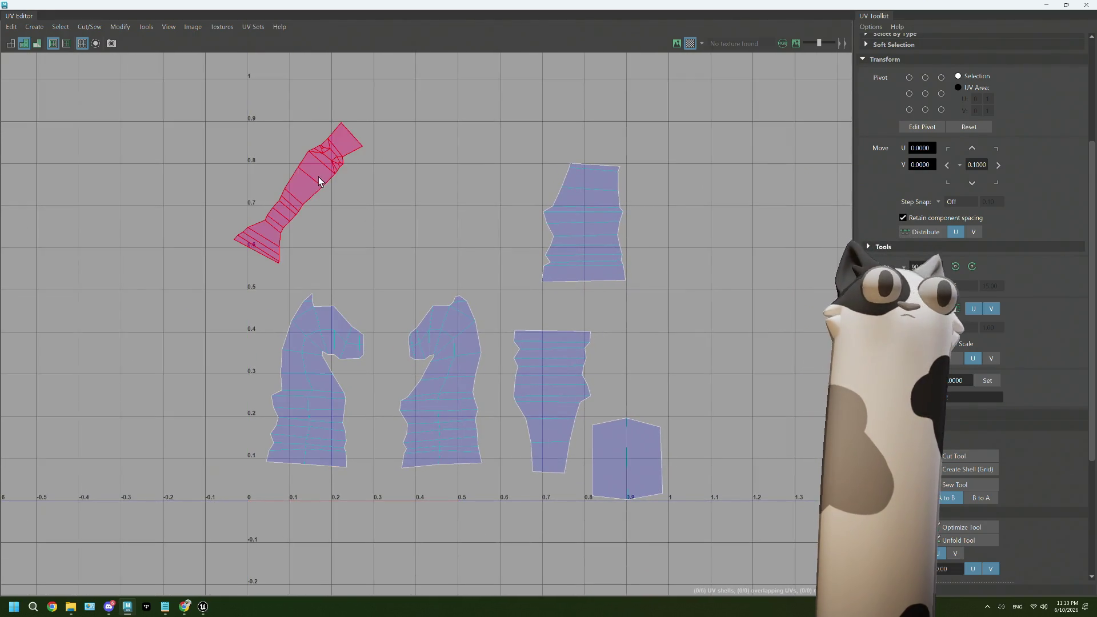
pyautogui.moveTo(269, 137)
pyautogui.mouseDown()
pyautogui.moveTo(625, 458)
pyautogui.moveTo(574, 471)
pyautogui.mouseUp()
pyautogui.scroll(-5, 892, 343)
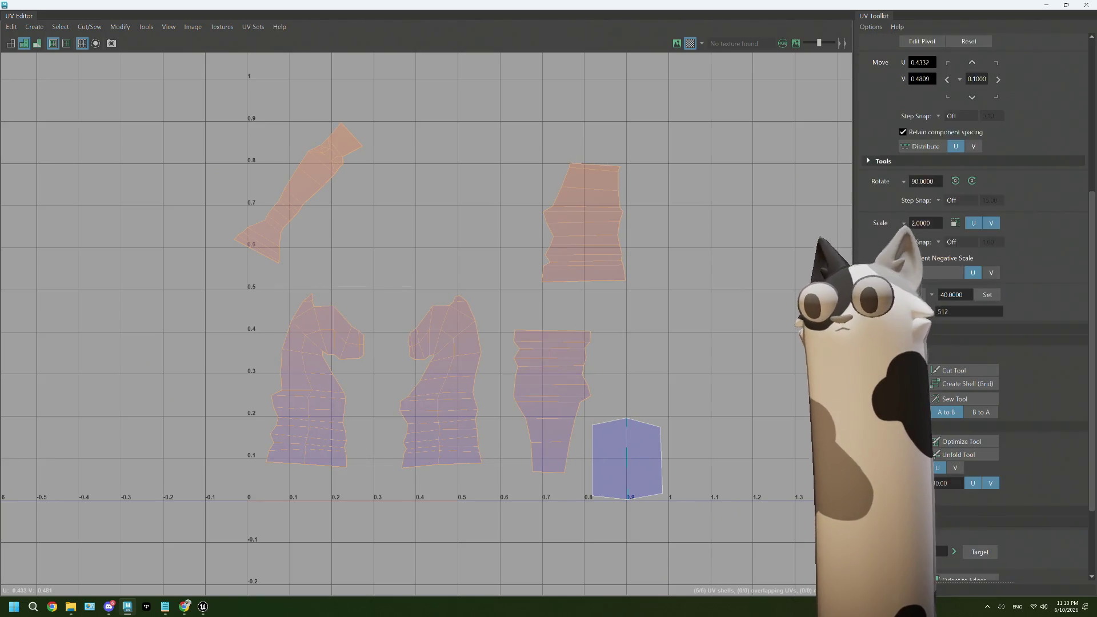
# - Orient the shells upright and move both knight shells and the tall shell left and down
pyautogui.click(892, 477)
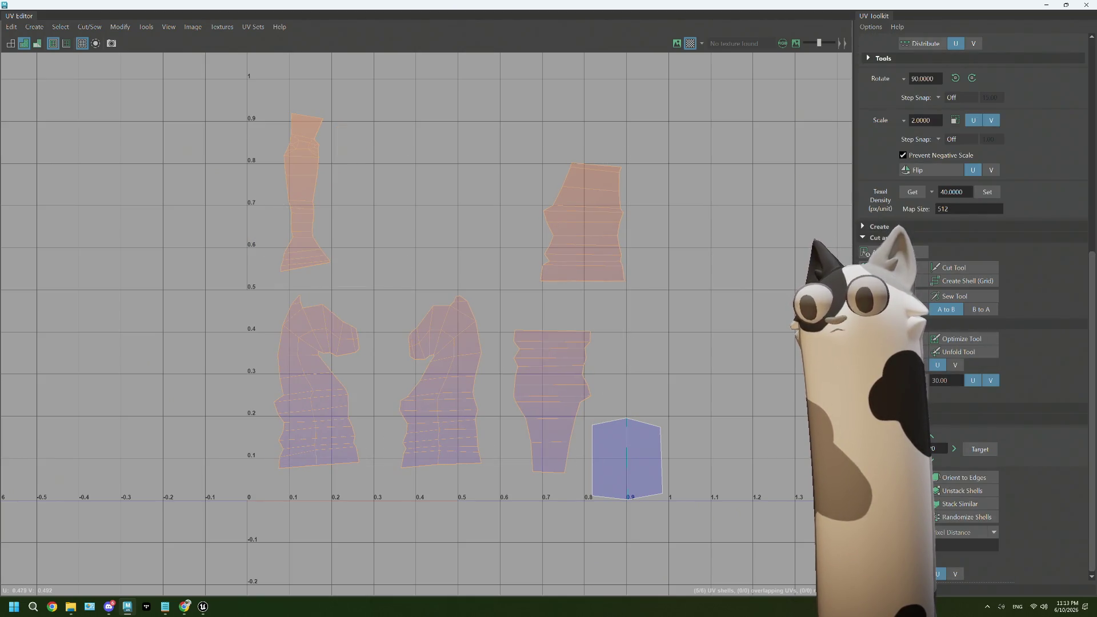
pyautogui.click(373, 272)
pyautogui.click(343, 399)
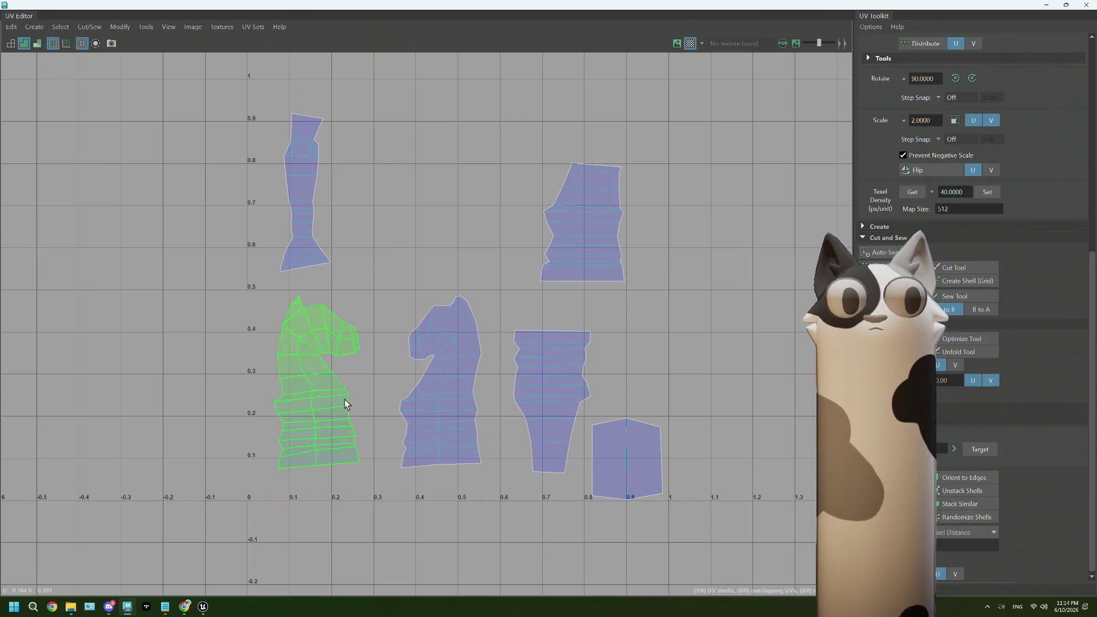
pyautogui.keyDown('shift'); pyautogui.click(406, 409); pyautogui.keyUp('shift')
pyautogui.press('w')
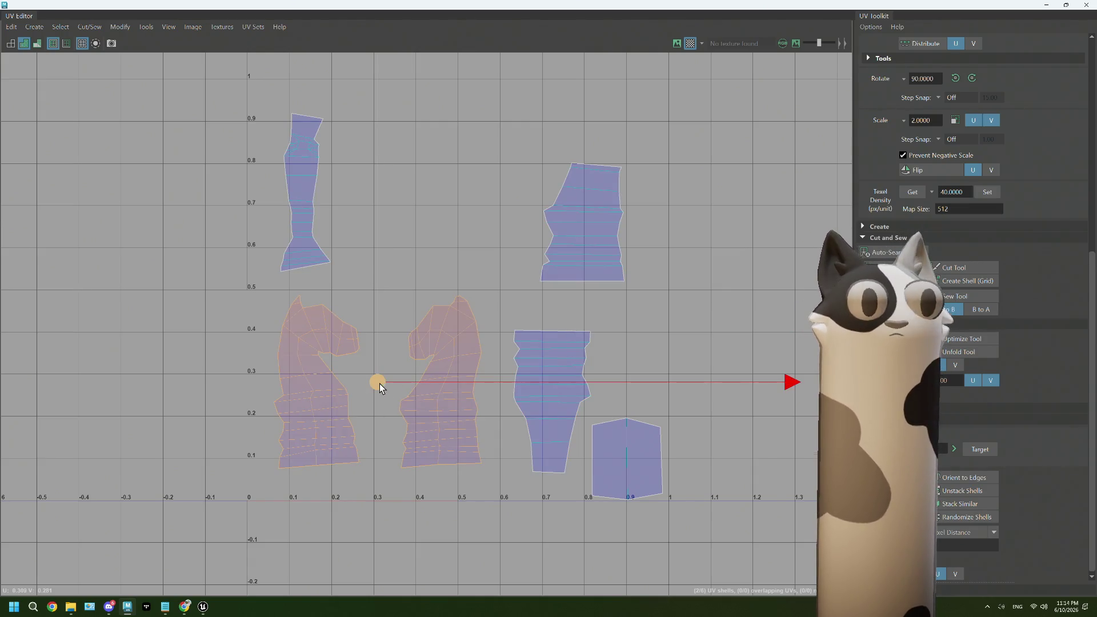
pyautogui.moveTo(379, 383); pyautogui.dragTo(358, 409)
pyautogui.click(513, 391)
pyautogui.moveTo(552, 402)
pyautogui.mouseDown()
pyautogui.moveTo(510, 399)
pyautogui.moveTo(507, 416)
pyautogui.mouseUp()
# - Move the narrow shell beside the square shell, tilt it slightly, and bring the top shell down
pyautogui.click(302, 214)
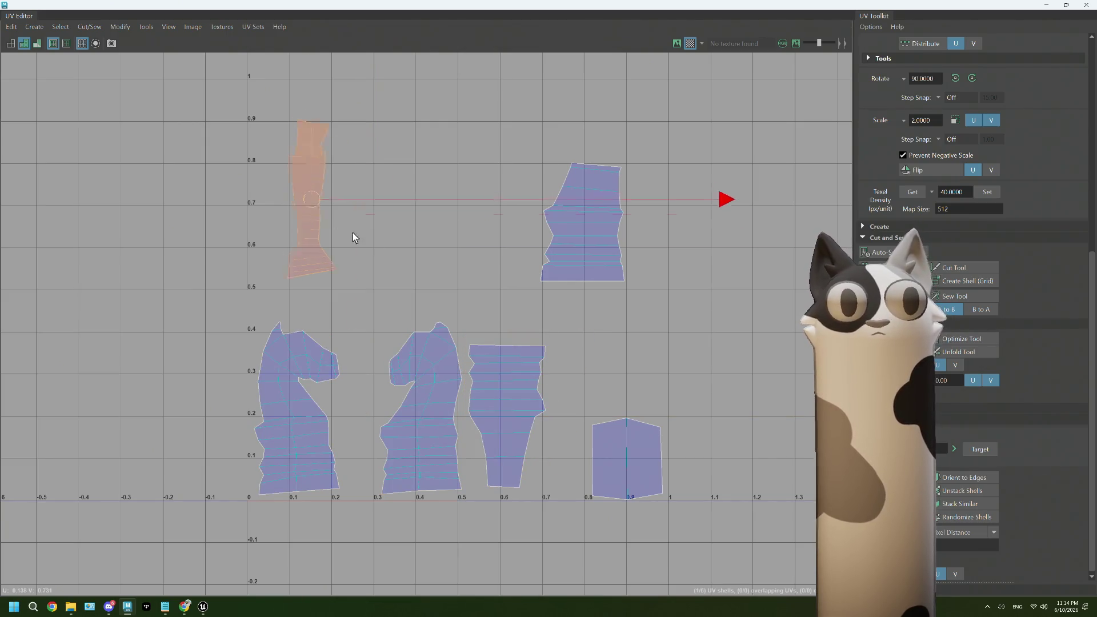
pyautogui.moveTo(309, 197); pyautogui.dragTo(573, 421)
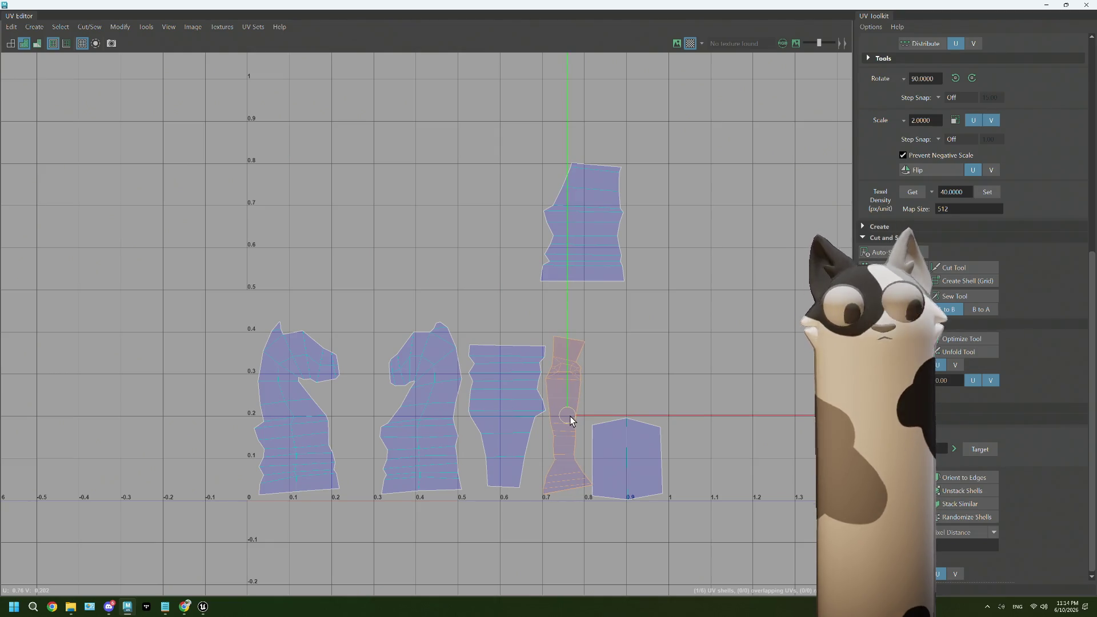
pyautogui.press('e')
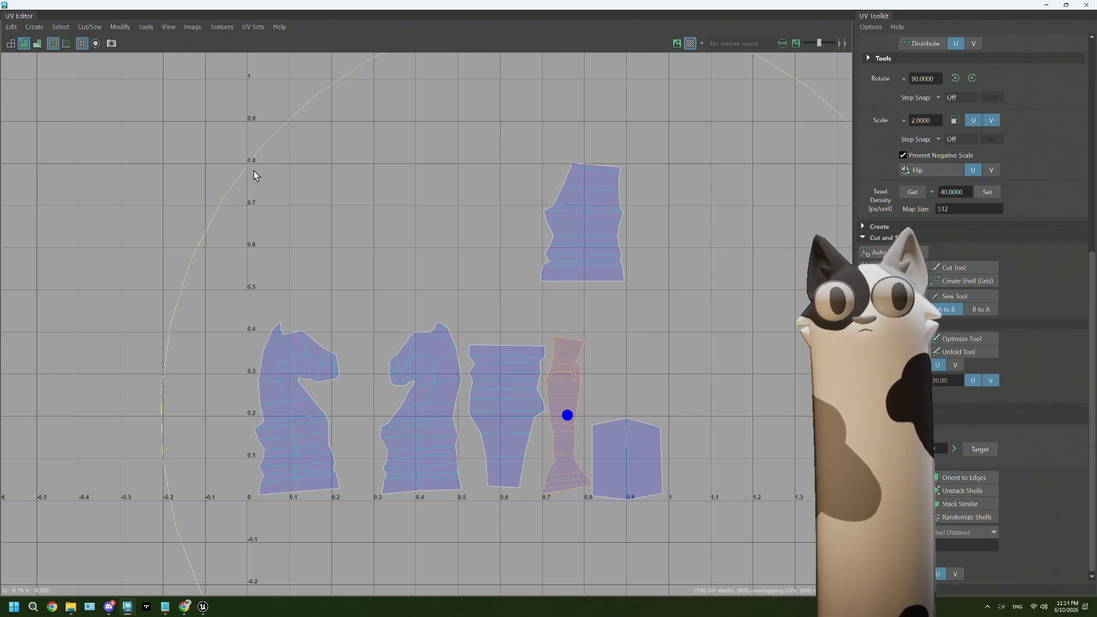
pyautogui.moveTo(248, 167); pyautogui.dragTo(292, 152)
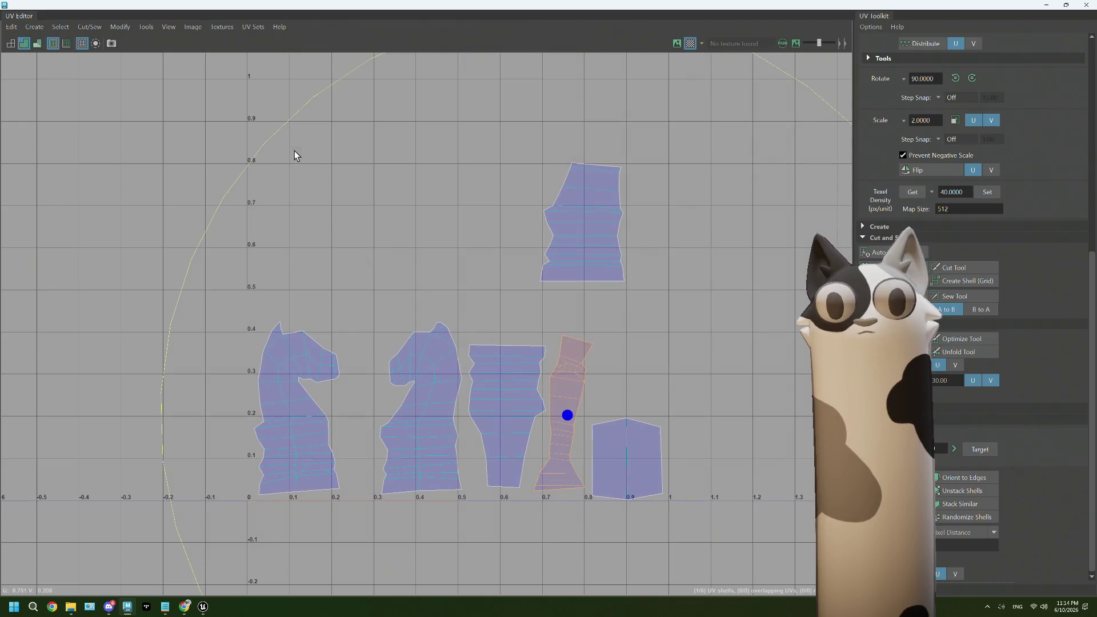
pyautogui.click(595, 207)
pyautogui.press('w')
pyautogui.moveTo(585, 221)
pyautogui.mouseDown()
pyautogui.moveTo(640, 339)
pyautogui.moveTo(626, 353)
pyautogui.moveTo(503, 275)
pyautogui.moveTo(347, 271)
pyautogui.moveTo(356, 269)
pyautogui.mouseUp()
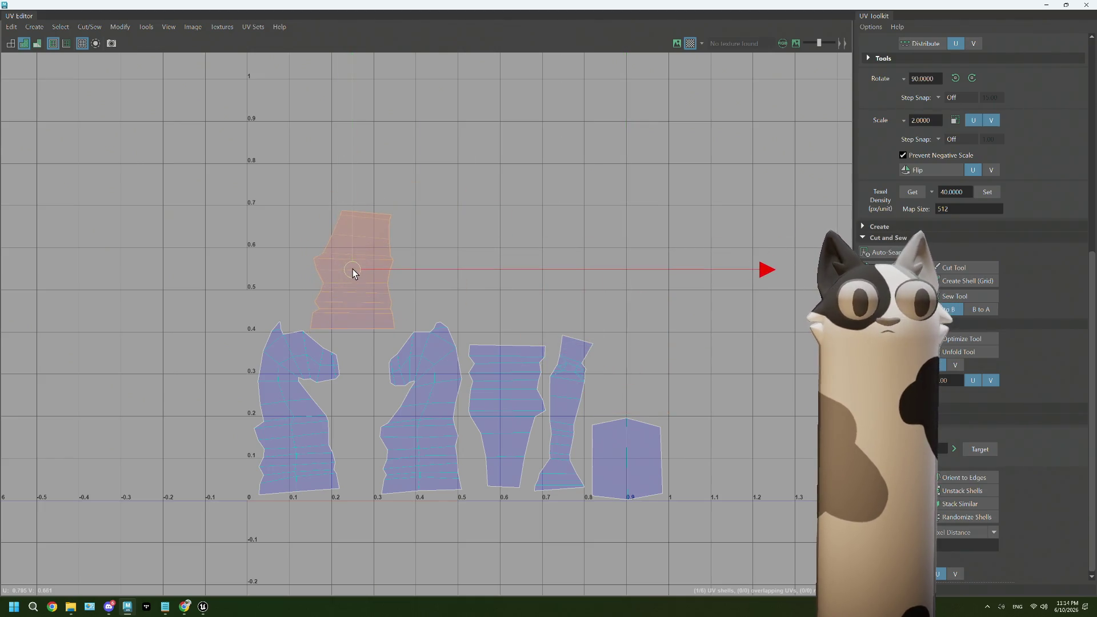
# - Shift the knight and strip shells left, and place the top shell above the square shell near 0.9
pyautogui.click(416, 412)
pyautogui.moveTo(422, 409); pyautogui.dragTo(385, 410)
pyautogui.click(496, 407)
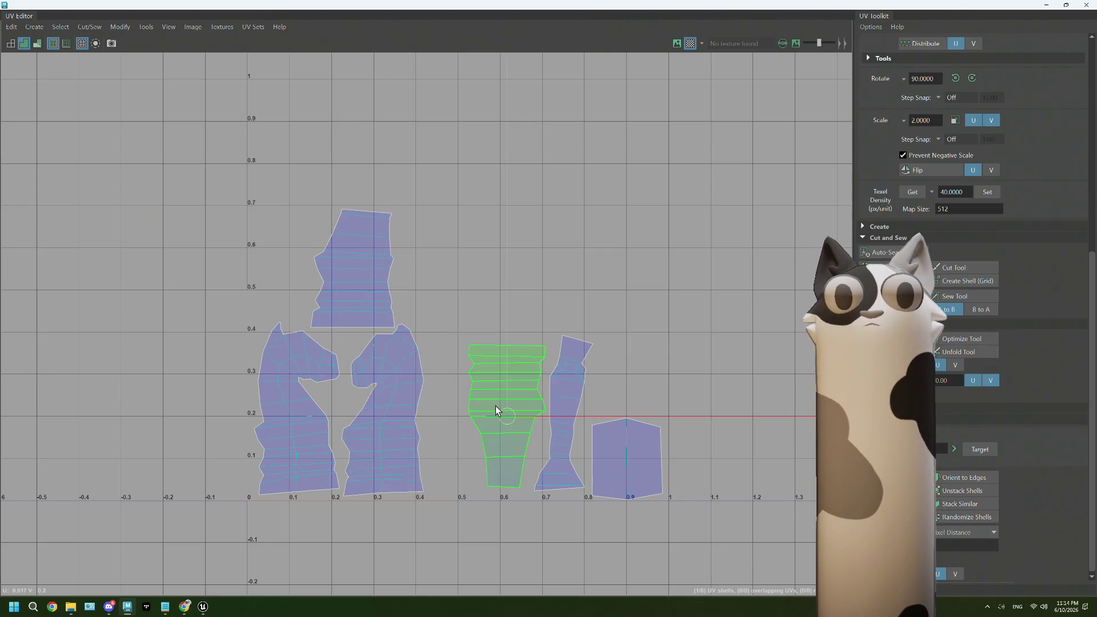
pyautogui.moveTo(510, 417); pyautogui.dragTo(478, 421)
pyautogui.click(548, 408)
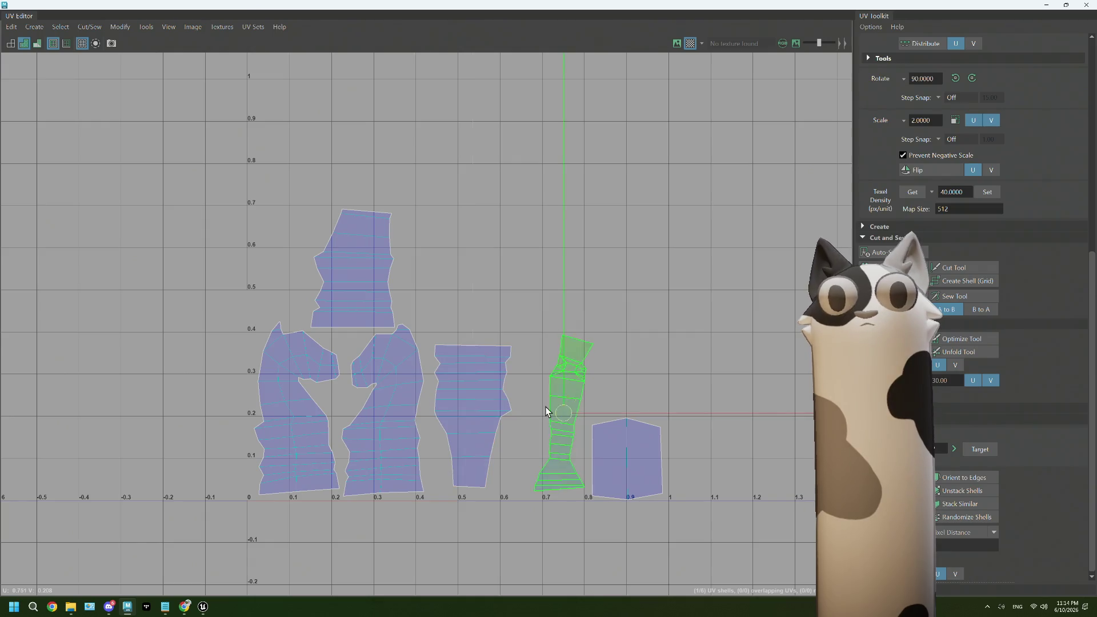
pyautogui.moveTo(568, 412); pyautogui.dragTo(537, 410)
pyautogui.click(357, 289)
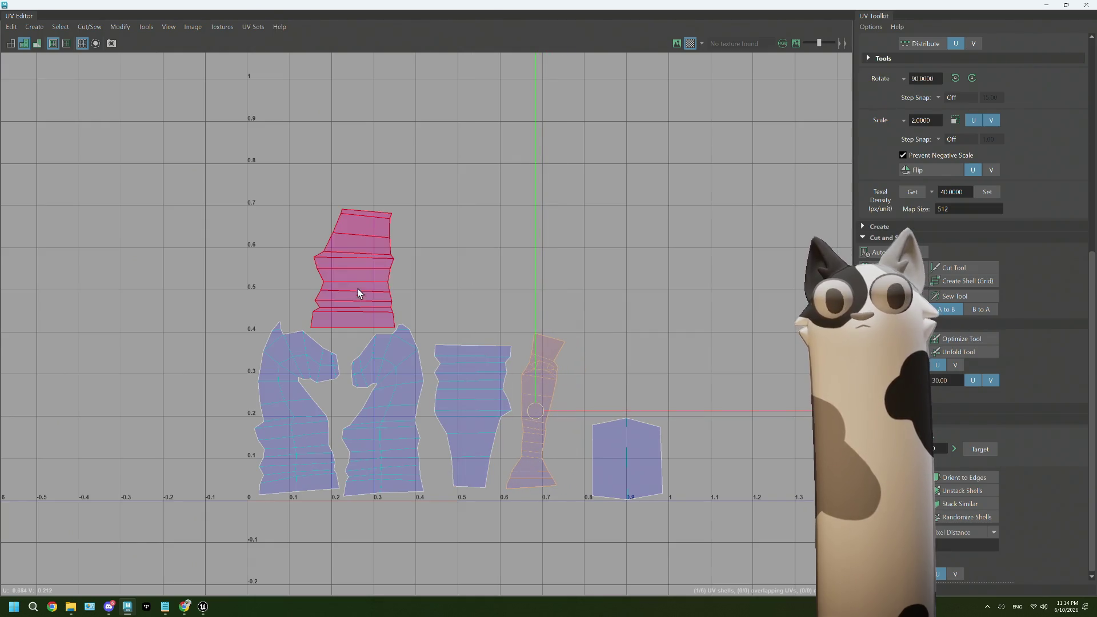
pyautogui.moveTo(363, 263)
pyautogui.mouseDown()
pyautogui.moveTo(524, 309)
pyautogui.moveTo(618, 353)
pyautogui.mouseUp()
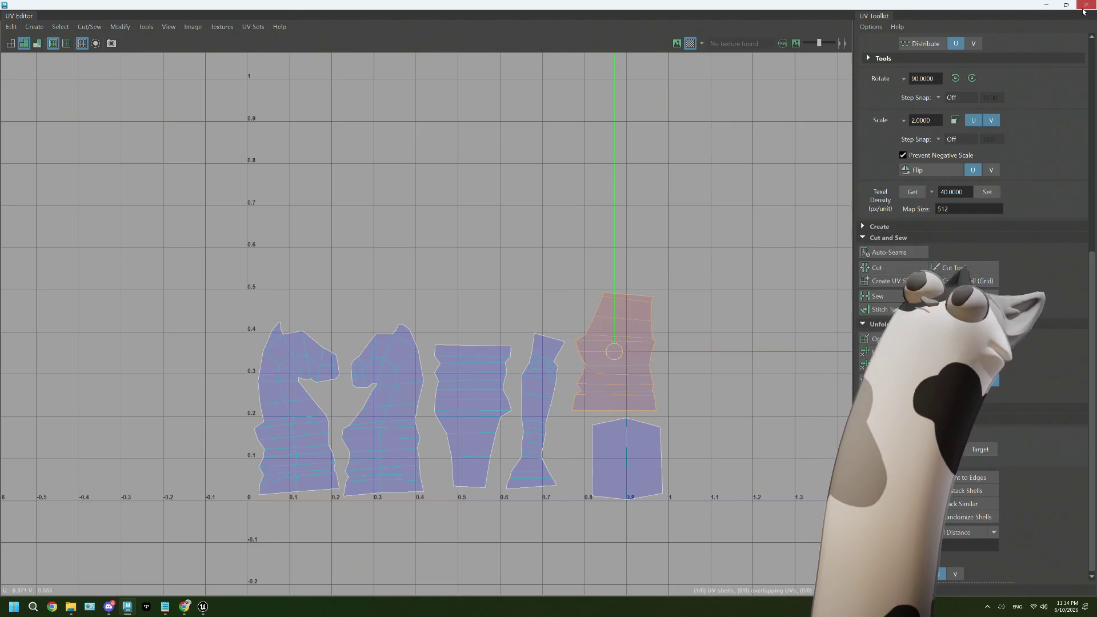
# - Return to the scene in Object Mode, select the knight, and start renaming polySurface1 to chessPiece_07_knight
pyautogui.hotkey('alt', 'Tab')
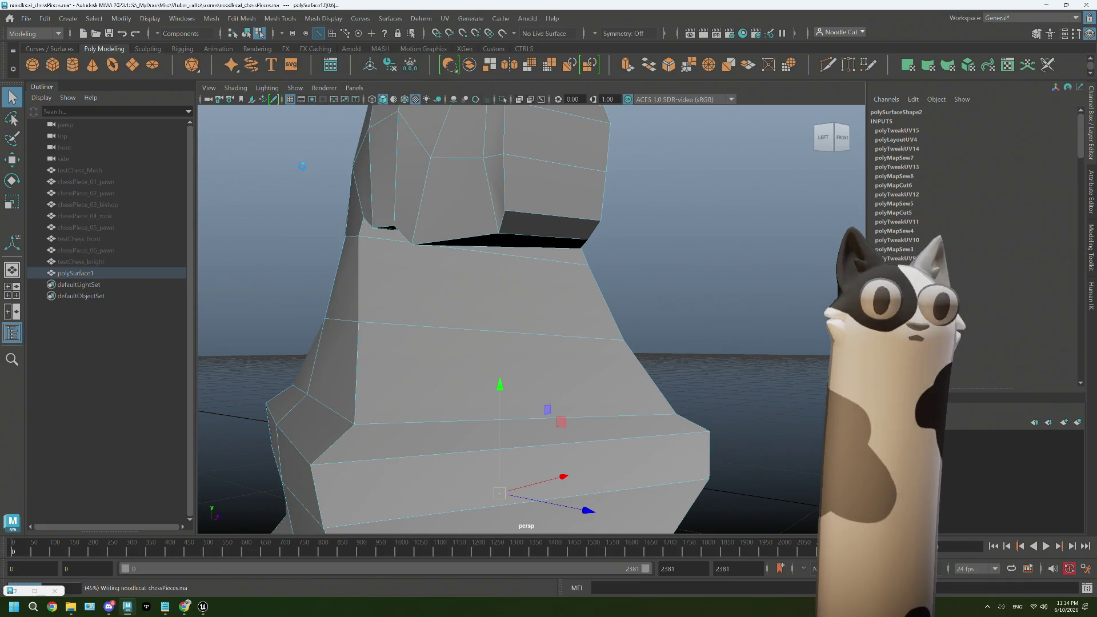
pyautogui.moveTo(302, 165); pyautogui.dragTo(359, 148, button='right')
pyautogui.click(283, 238)
pyautogui.scroll(-10, 283, 238)
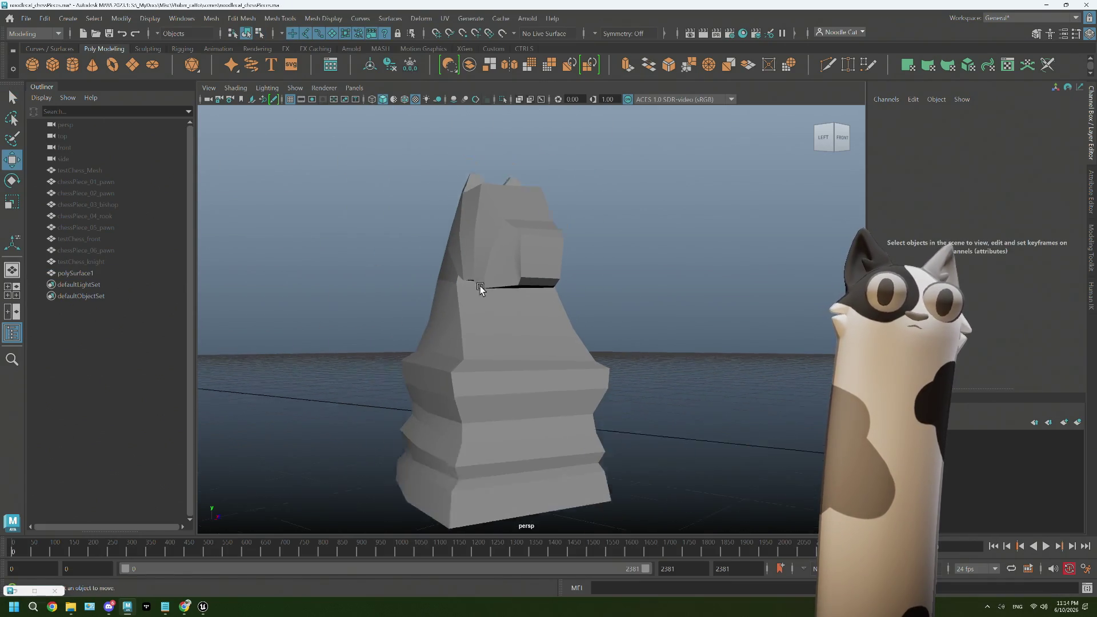
pyautogui.moveTo(579, 322)
pyautogui.keyDown('alt'); pyautogui.mouseDown()
pyautogui.moveTo(643, 318)
pyautogui.moveTo(522, 318)
pyautogui.moveTo(519, 330)
pyautogui.moveTo(603, 343)
pyautogui.moveTo(548, 325)
pyautogui.mouseUp(); pyautogui.keyUp('alt')
pyautogui.click(640, 318)
pyautogui.doubleClick(136, 273)
pyautogui.write('chessPiece_07_knight')
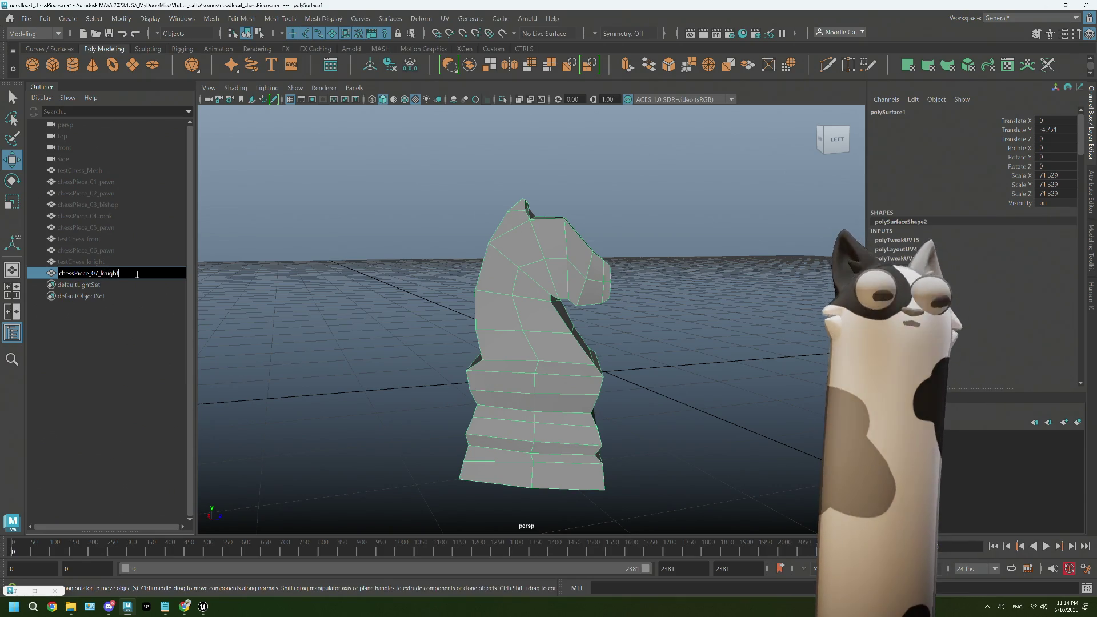
# - Delete the old testChess_knight and select chessPiece_07_knight
pyautogui.click(112, 264)
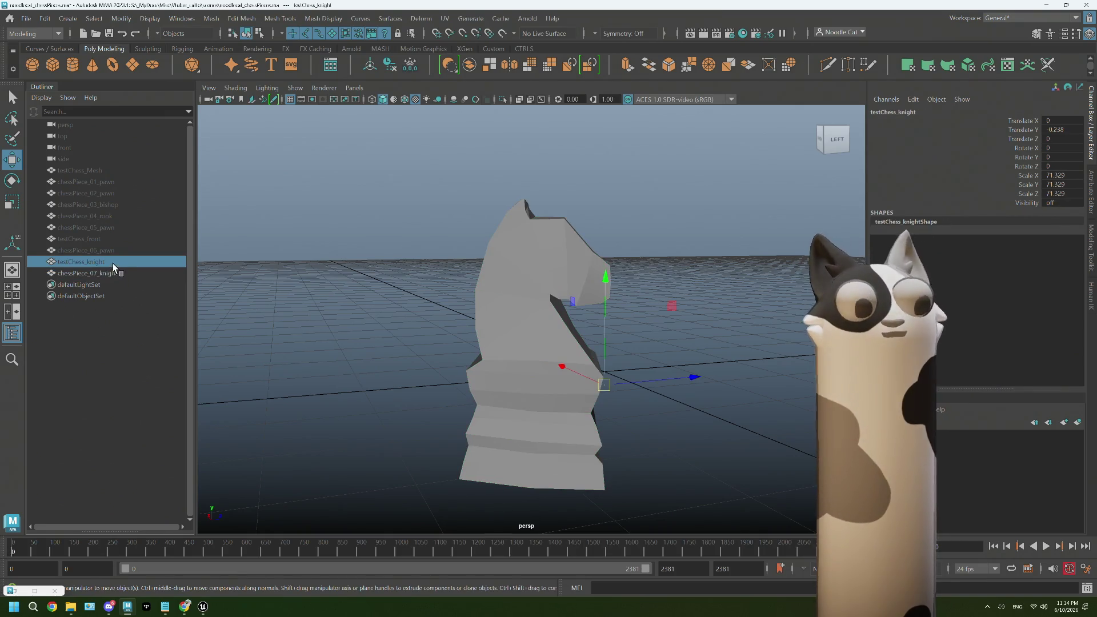
pyautogui.press('Delete')
pyautogui.click(118, 262)
pyautogui.moveTo(711, 314)
pyautogui.keyDown('alt'); pyautogui.mouseDown()
pyautogui.moveTo(650, 363)
pyautogui.moveTo(649, 350)
pyautogui.mouseUp(); pyautogui.keyUp('alt')
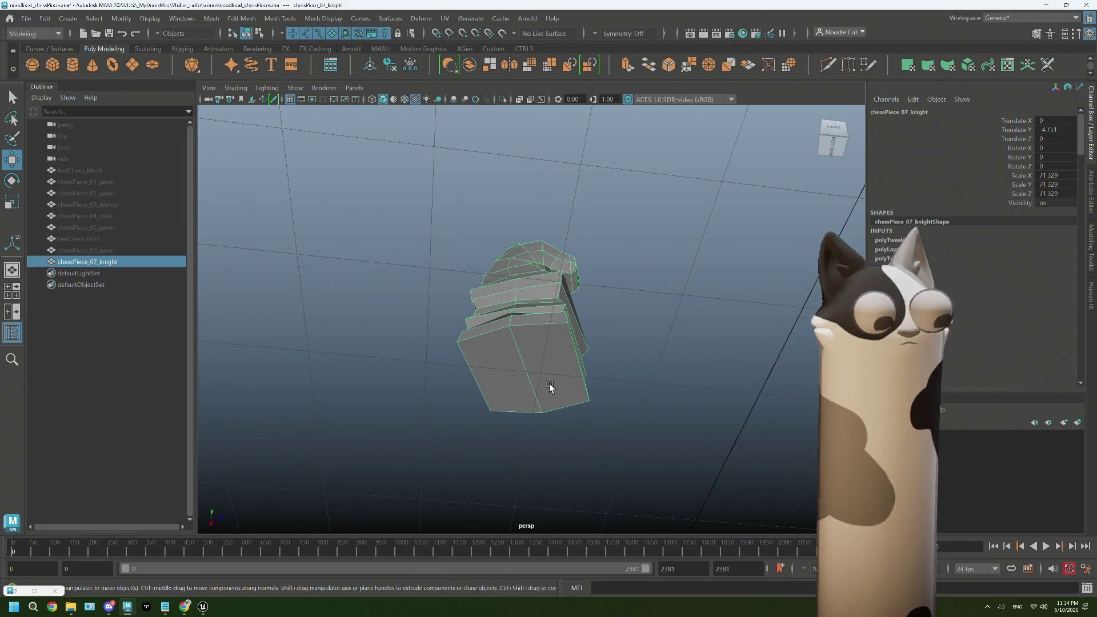
pyautogui.rightClick(546, 278)
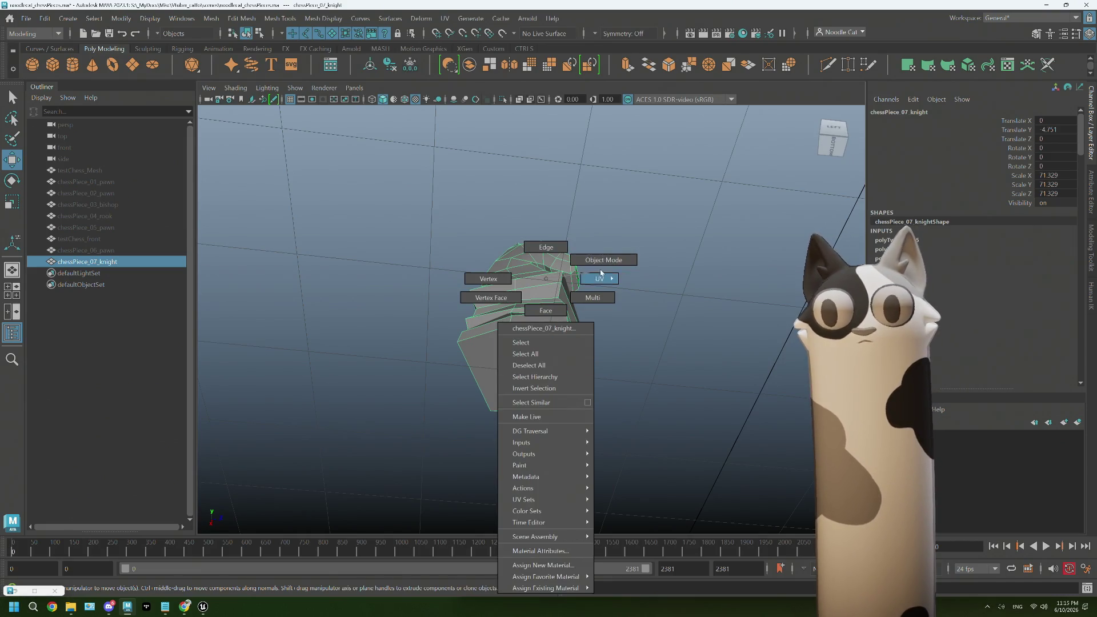
pyautogui.moveTo(601, 274); pyautogui.dragTo(579, 323, button='right')
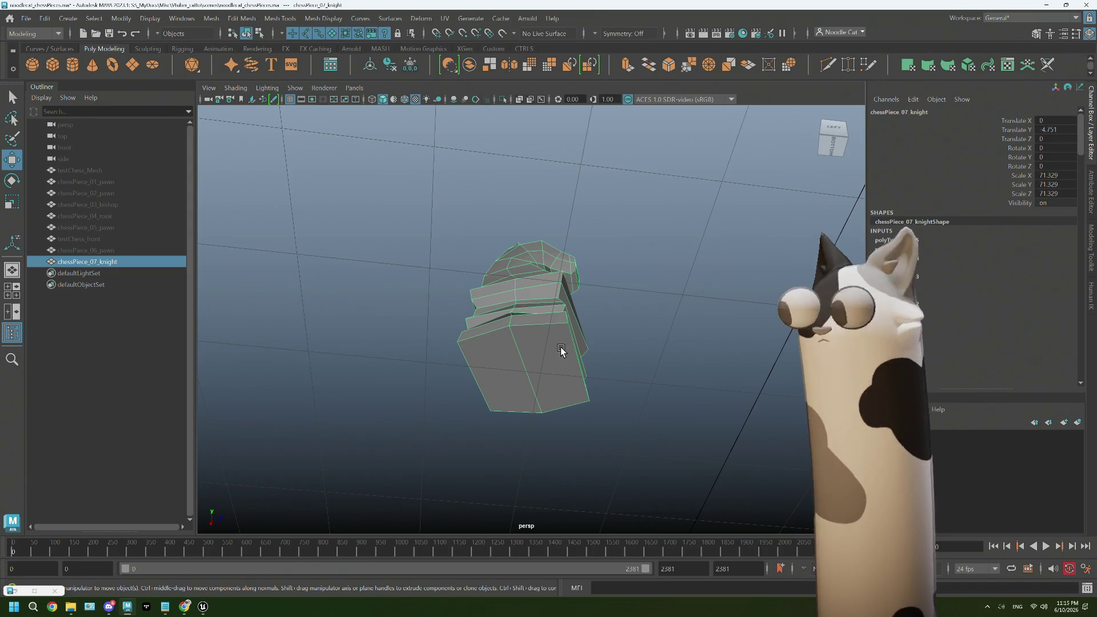
# - Snap the knight's pivot to its bottom face and open the Move tool's axis orientation settings
pyautogui.press('d')
pyautogui.click(523, 365)
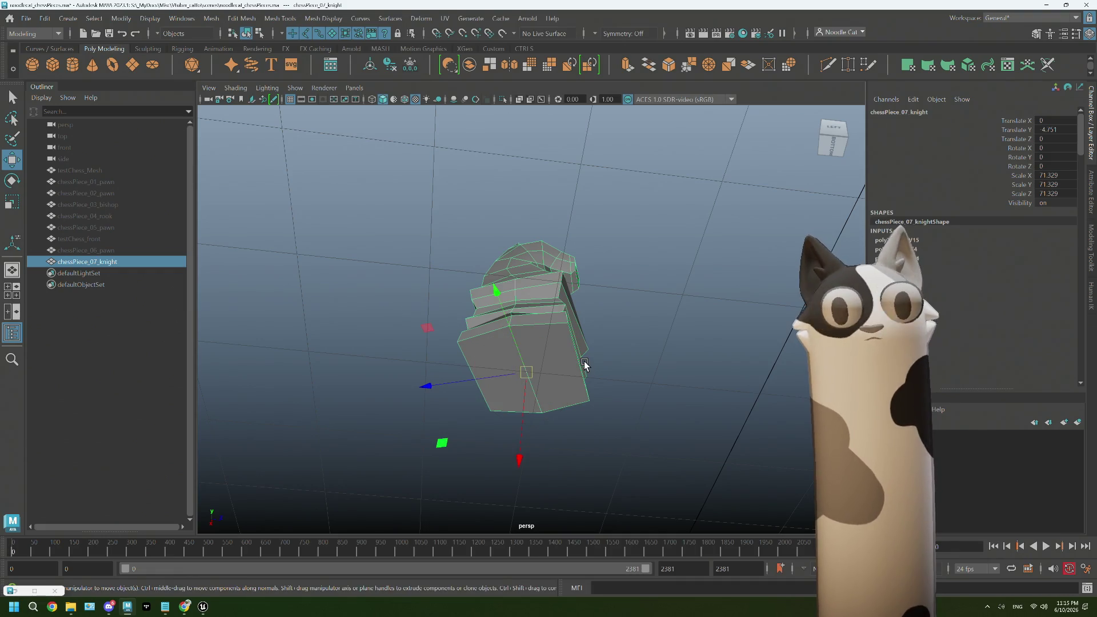
pyautogui.keyDown('alt'); pyautogui.moveTo(585, 364); pyautogui.dragTo(540, 362); pyautogui.keyUp('alt')
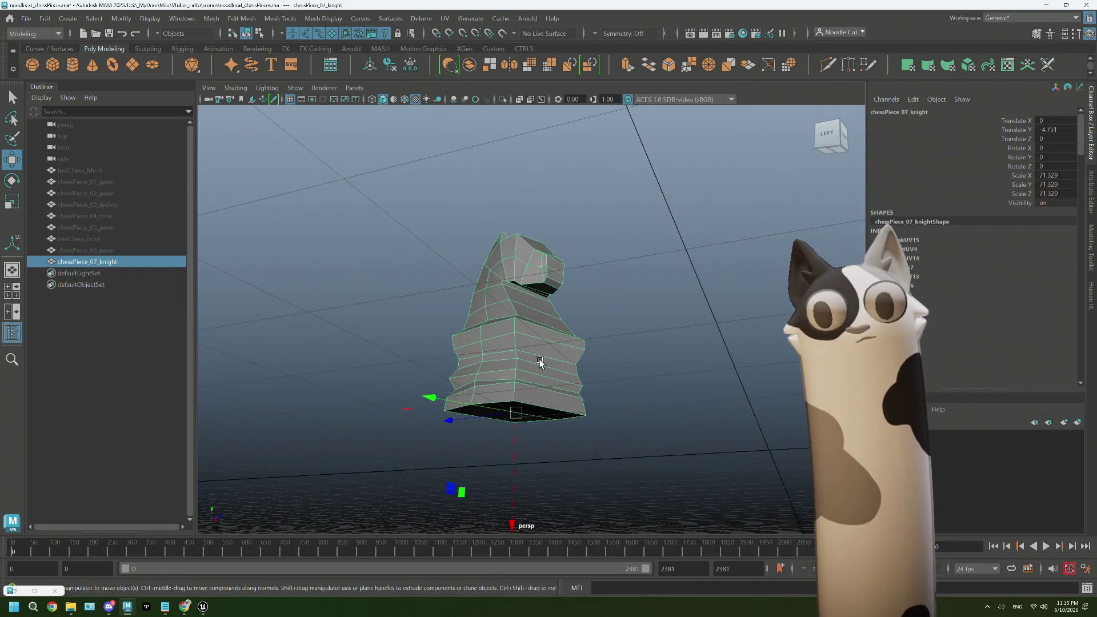
pyautogui.scroll(-4, 620, 339)
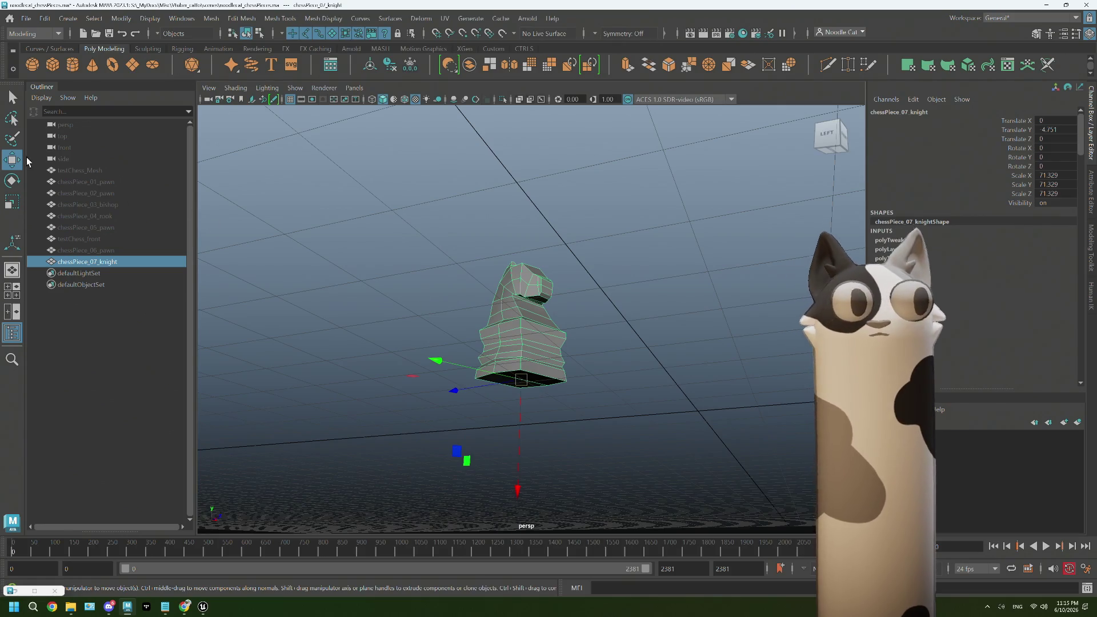
pyautogui.doubleClick(17, 159)
pyautogui.click(124, 108)
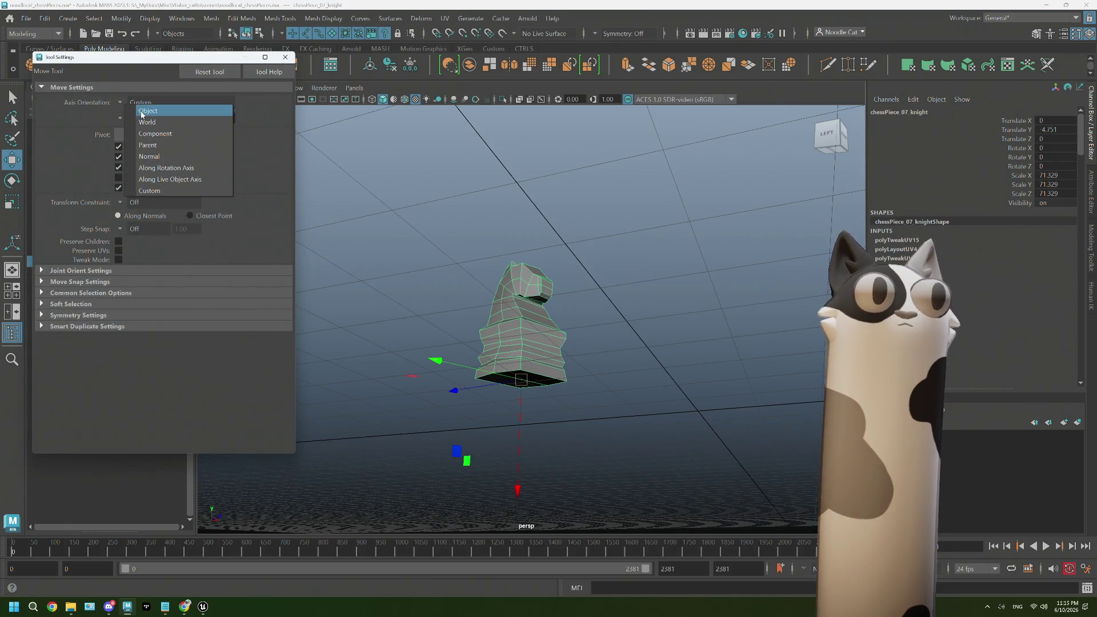
# - Set the Move axis orientation to World and move the knight up and to the right
pyautogui.click(149, 114)
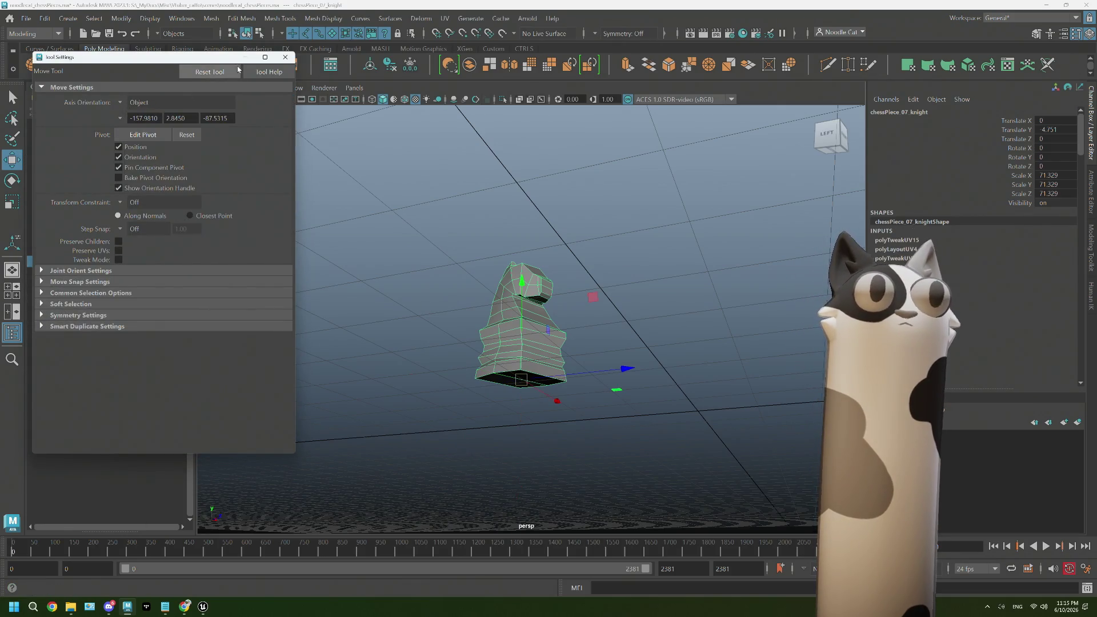
pyautogui.click(126, 105)
pyautogui.click(143, 106)
pyautogui.click(285, 57)
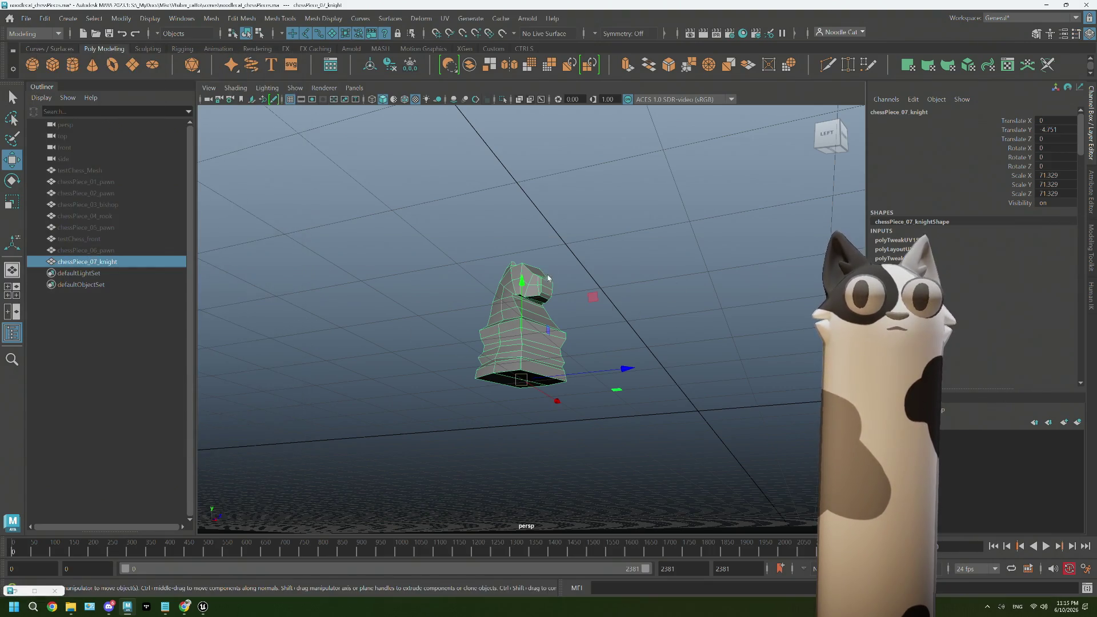
pyautogui.press('space')
pyautogui.press('space')
pyautogui.moveTo(659, 319)
pyautogui.keyDown('alt'); pyautogui.mouseDown()
pyautogui.moveTo(617, 345)
pyautogui.moveTo(659, 372)
pyautogui.mouseUp(); pyautogui.keyUp('alt')
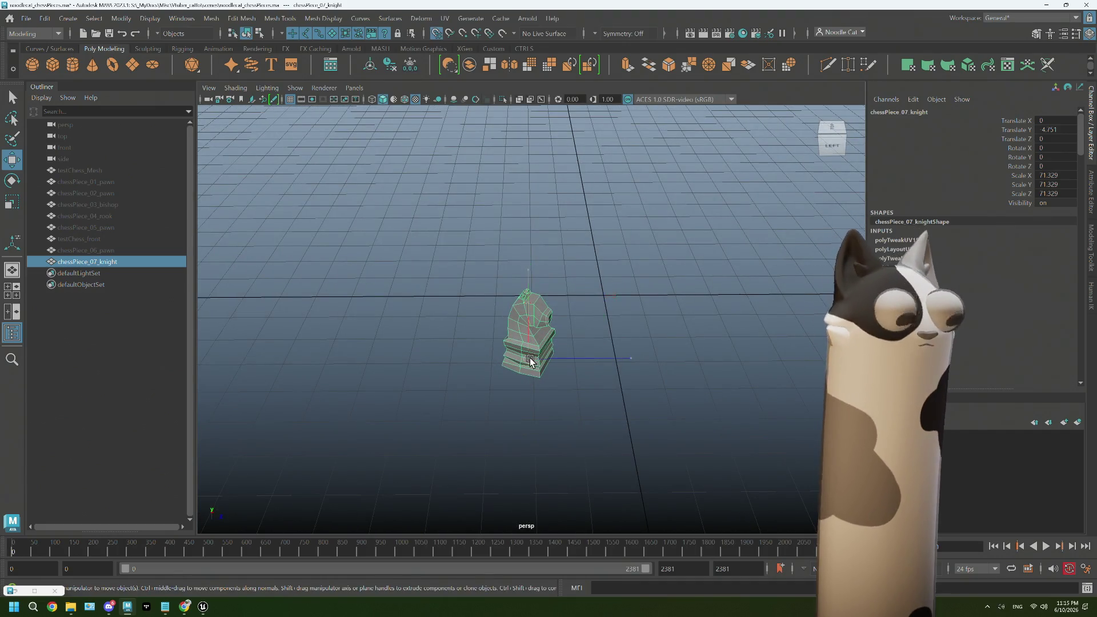
pyautogui.moveTo(530, 361); pyautogui.dragTo(605, 295)
# - Tilt the knight around X in the front view to level its base
pyautogui.press('space')
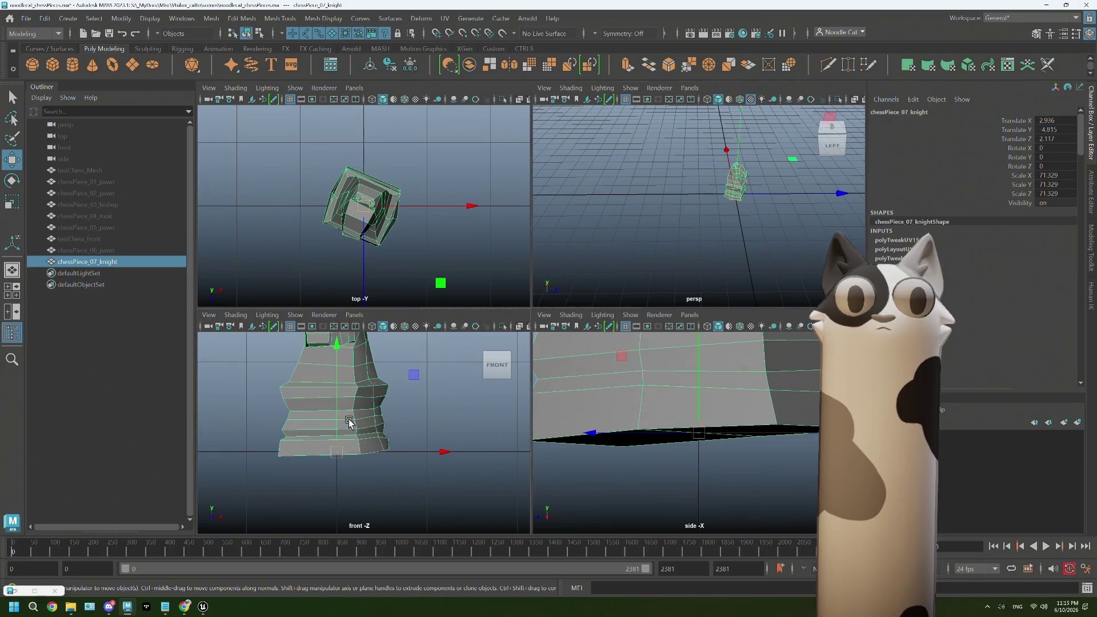
pyautogui.press('space')
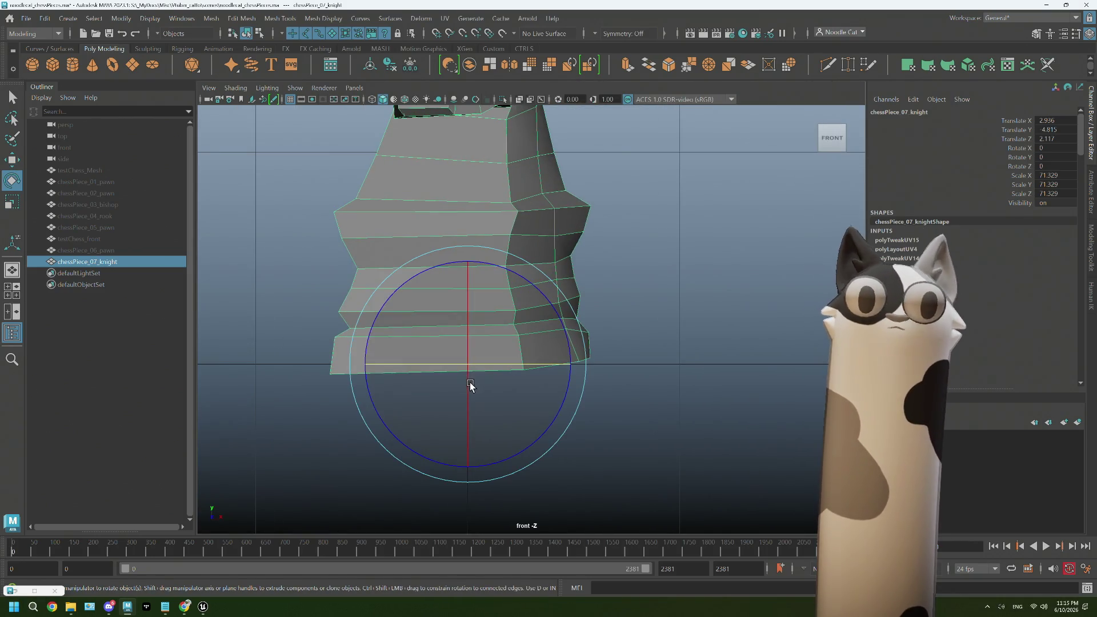
pyautogui.moveTo(470, 383); pyautogui.dragTo(563, 346)
pyautogui.press('w')
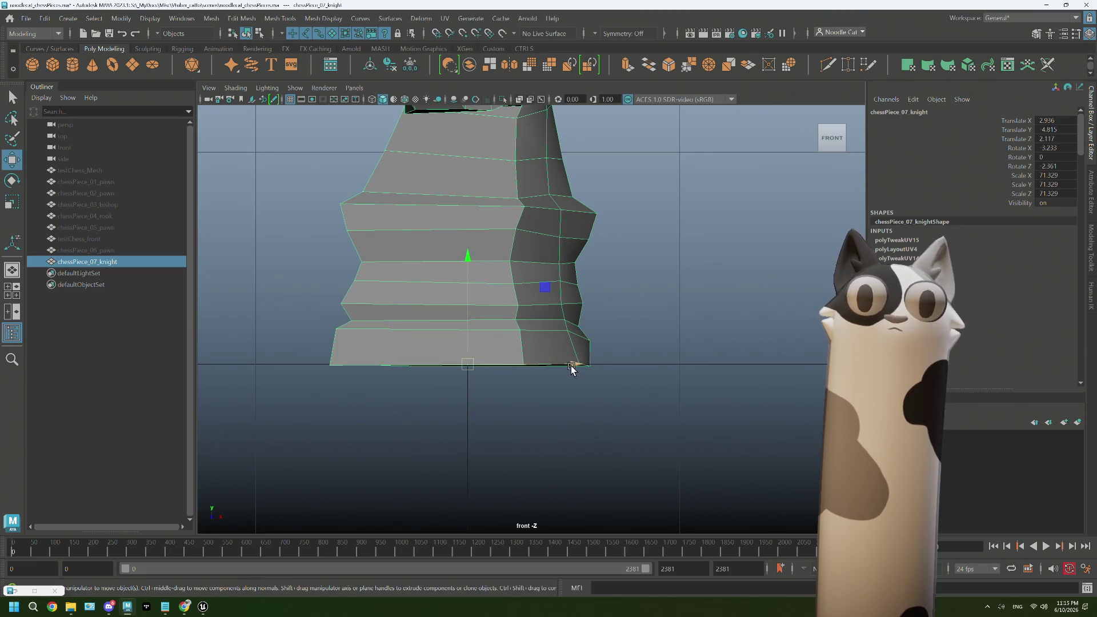
# - Rotate the knight in the top view to square its base, then freeze transformations
pyautogui.press('space')
pyautogui.press('space')
pyautogui.press('e')
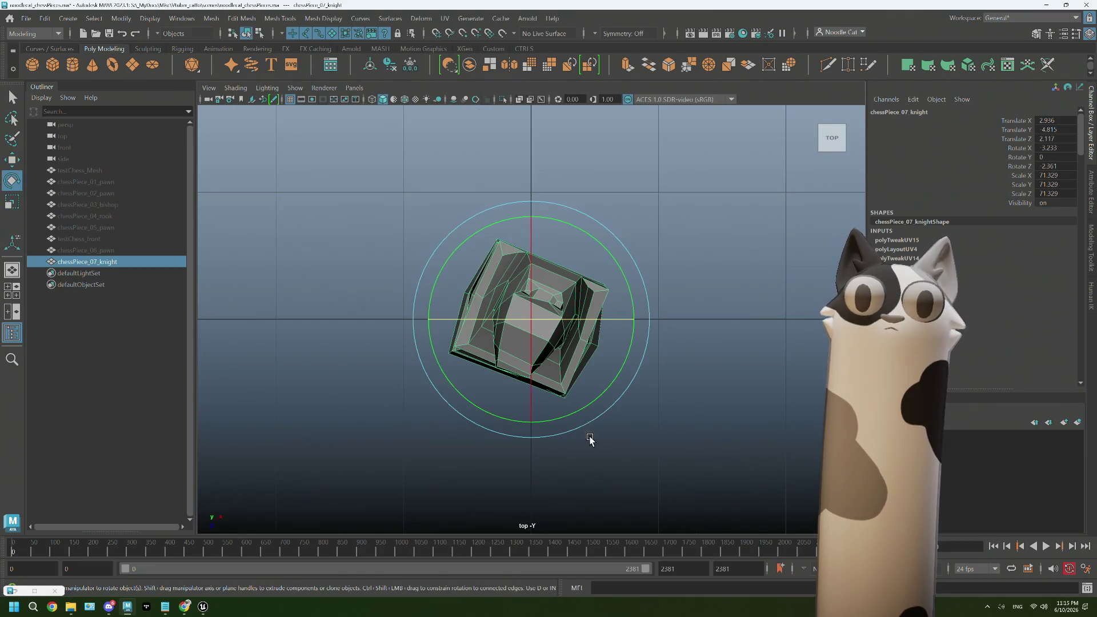
pyautogui.moveTo(586, 408); pyautogui.dragTo(650, 408)
pyautogui.press('q')
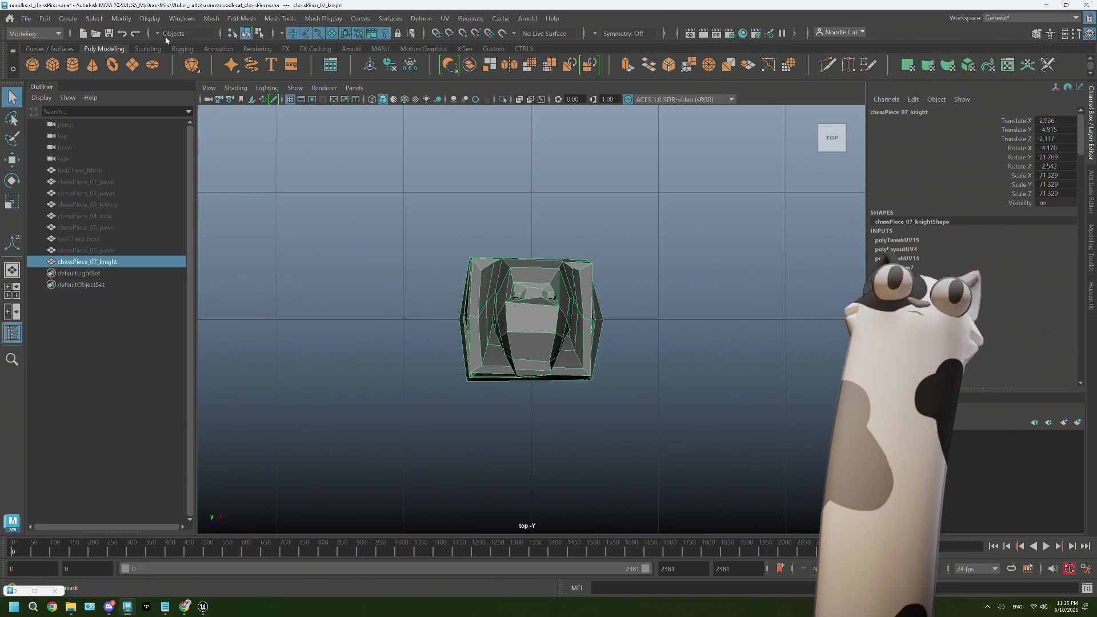
pyautogui.click(410, 65)
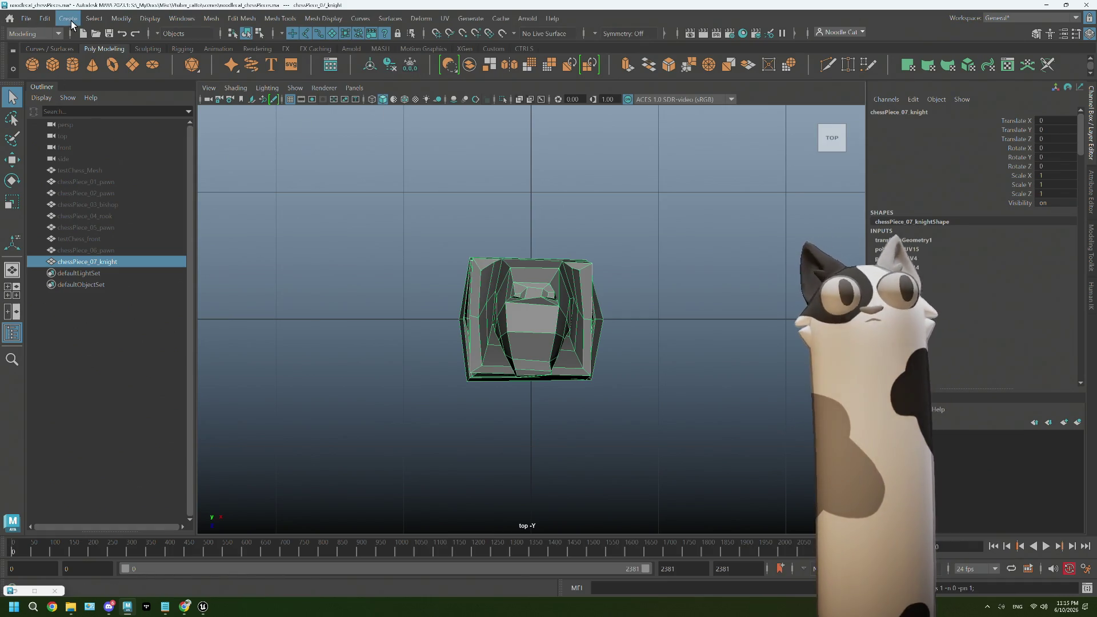
# - Delete the knight's construction history
pyautogui.click(45, 19)
pyautogui.moveTo(155, 154)
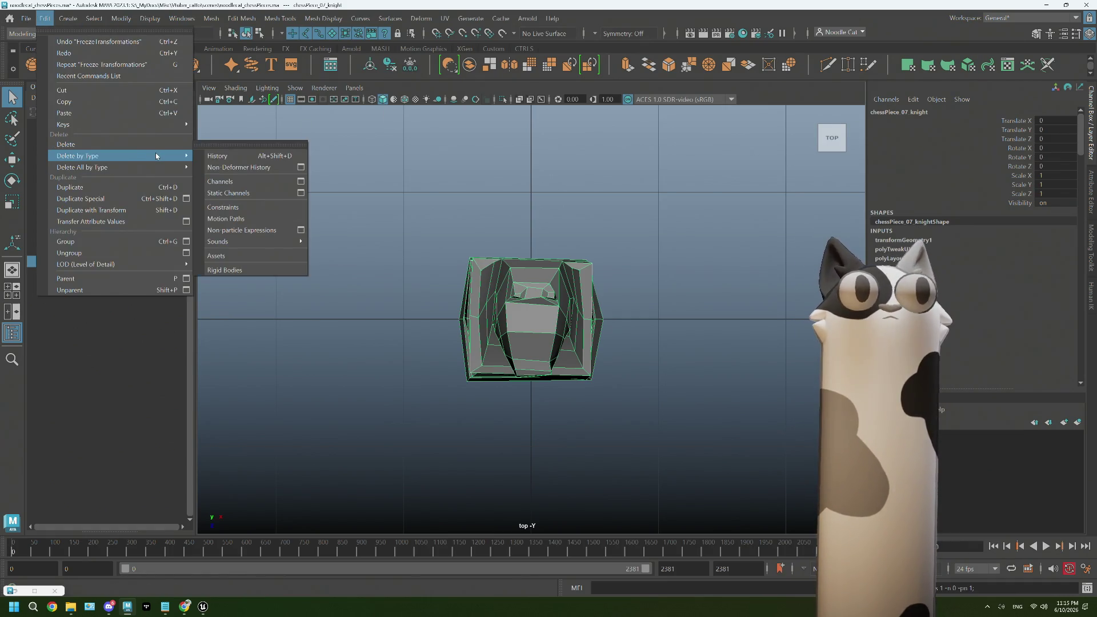
pyautogui.click(243, 161)
pyautogui.moveTo(444, 190); pyautogui.dragTo(520, 270, button='right')
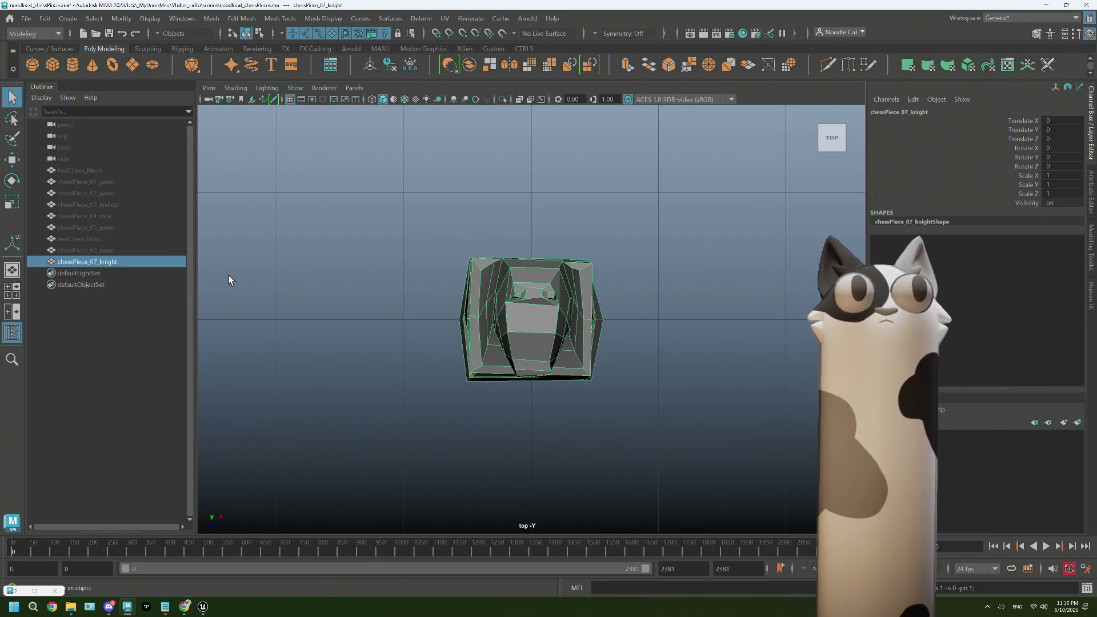
# - Export the selected chessPiece_07_knight as an FBX with Export Selection
pyautogui.click(28, 24)
pyautogui.click(331, 238)
pyautogui.click(331, 238)
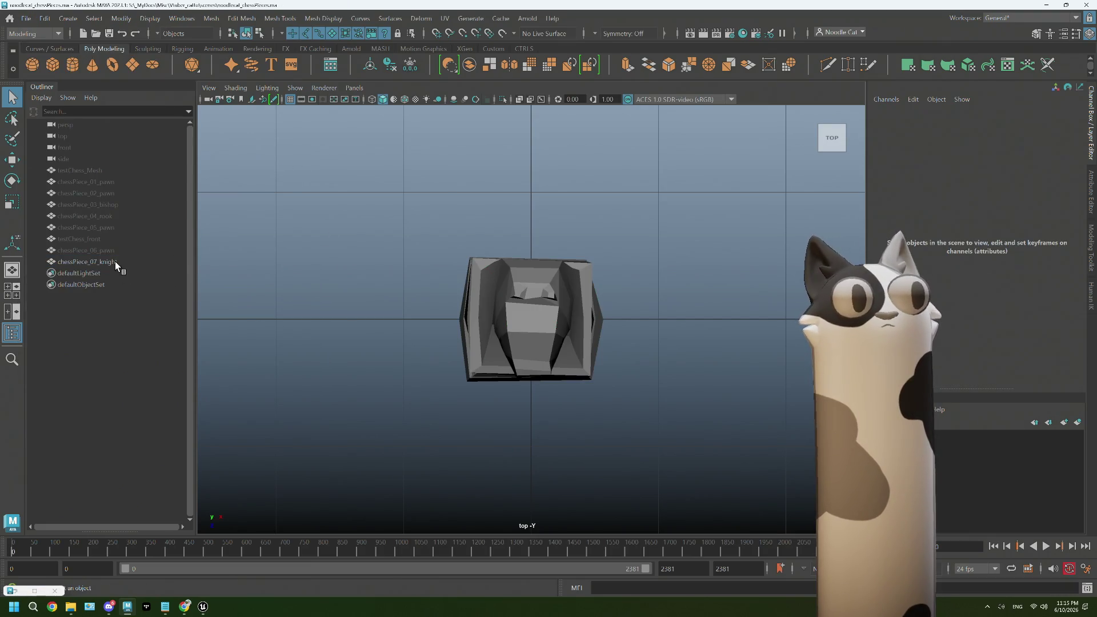
pyautogui.doubleClick(116, 262)
pyautogui.click(26, 18)
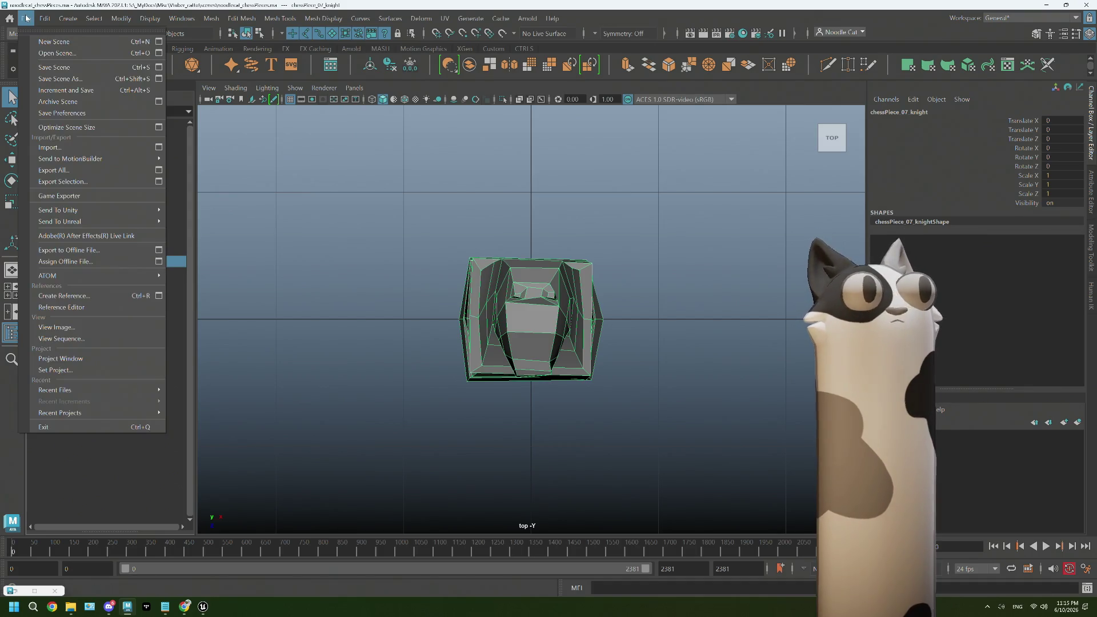
pyautogui.click(64, 183)
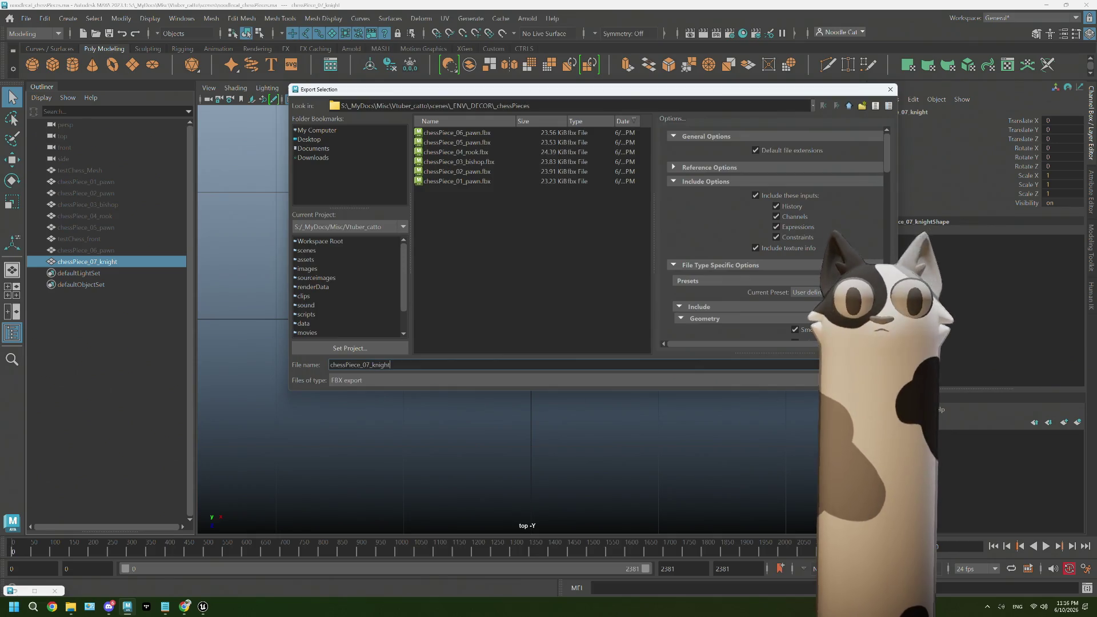
pyautogui.press('Return')
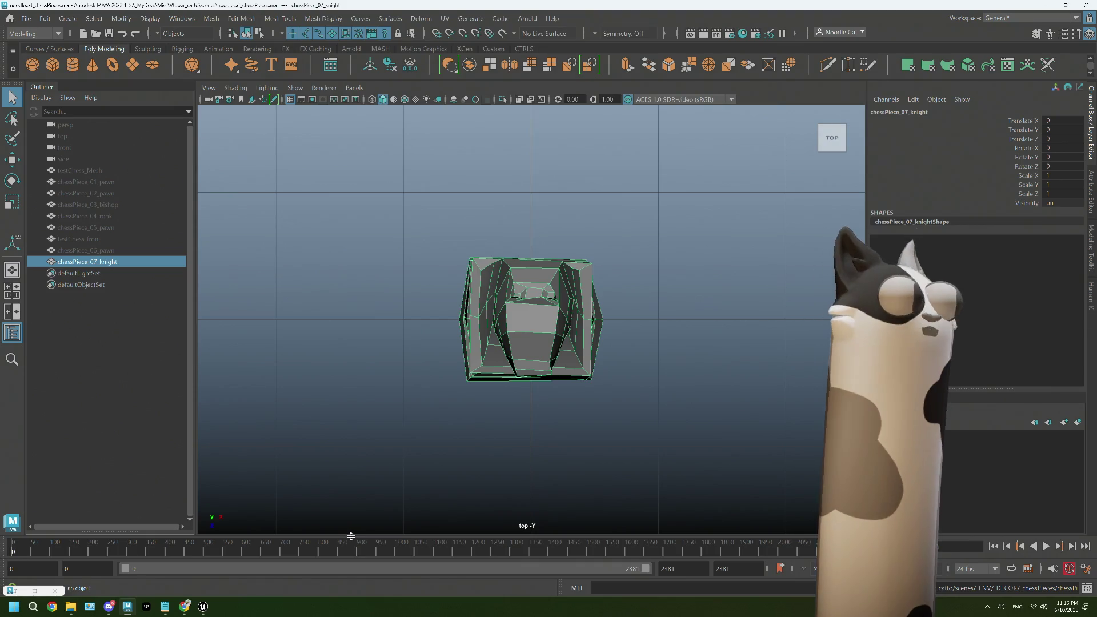
# - Navigate Unreal's Content Browser to ENV > DECOR > chessSet
pyautogui.moveTo(205, 608)
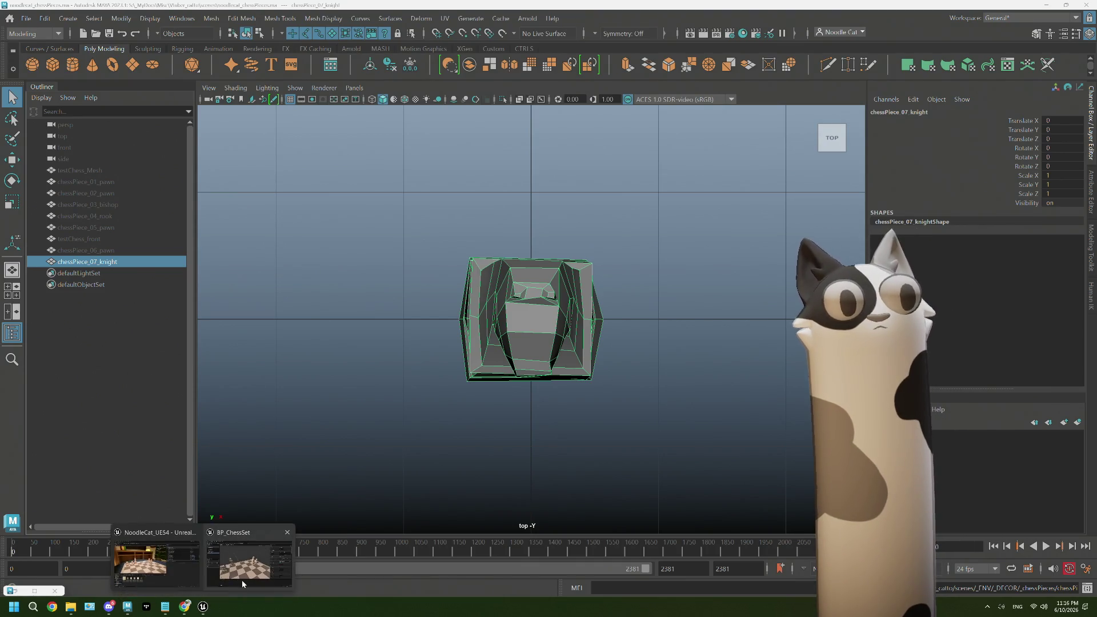
pyautogui.click(167, 569)
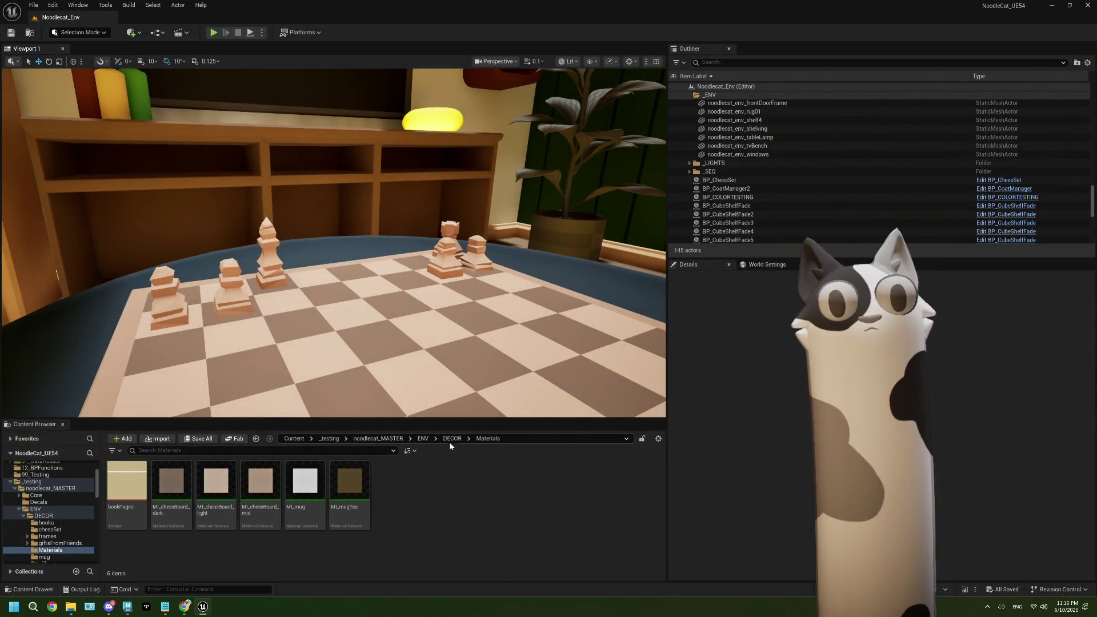
pyautogui.click(423, 438)
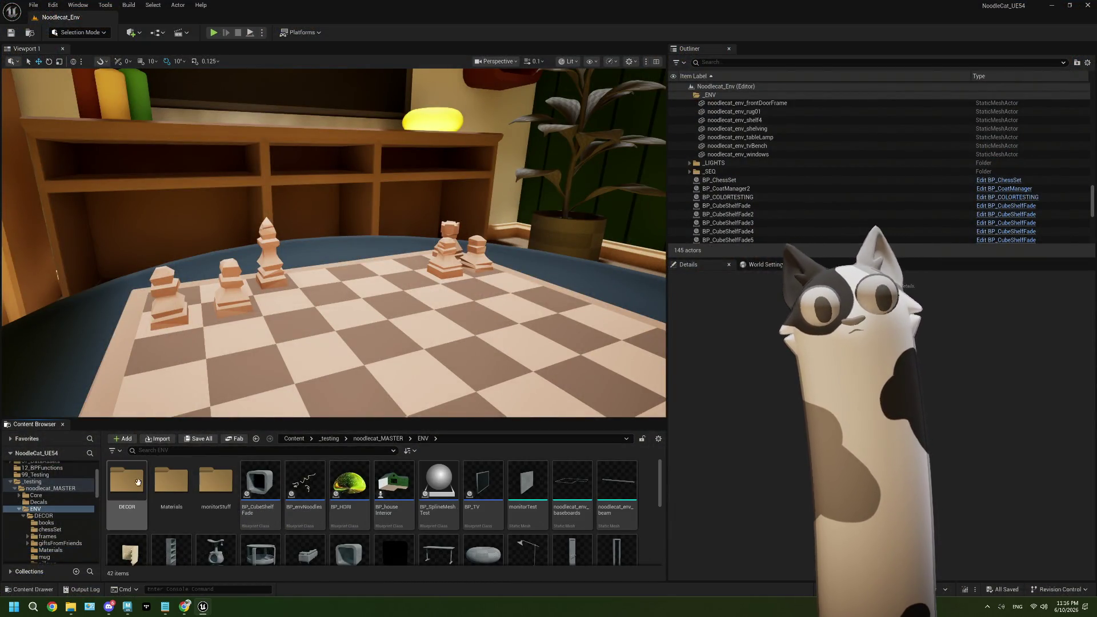
pyautogui.doubleClick(127, 483)
pyautogui.doubleClick(170, 486)
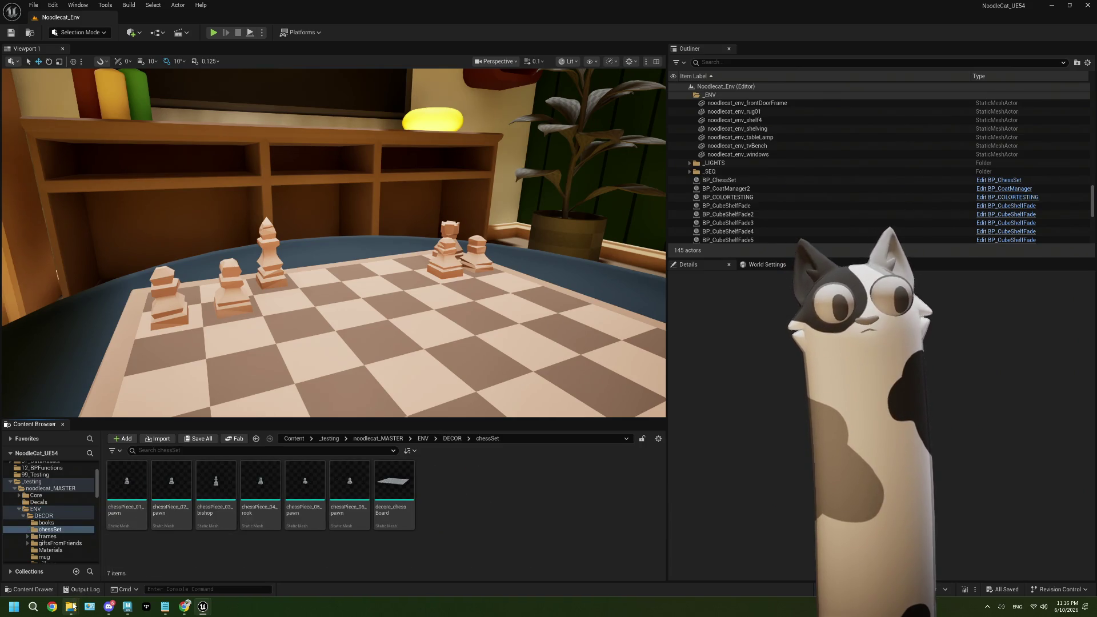
# - Import chessPiece_07_knight.fbx from File Explorer into chessSet, then open BP_ChessSet
pyautogui.moveTo(70, 607)
pyautogui.click(197, 567)
pyautogui.moveTo(323, 275)
pyautogui.mouseDown()
pyautogui.moveTo(342, 283)
pyautogui.moveTo(466, 504)
pyautogui.mouseUp()
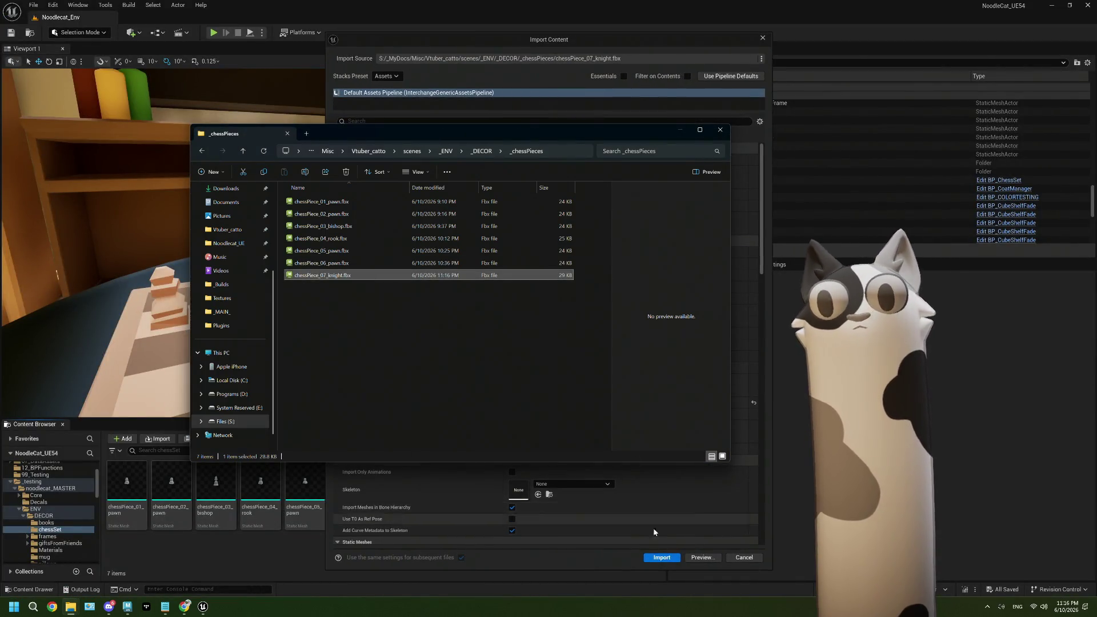
pyautogui.click(662, 557)
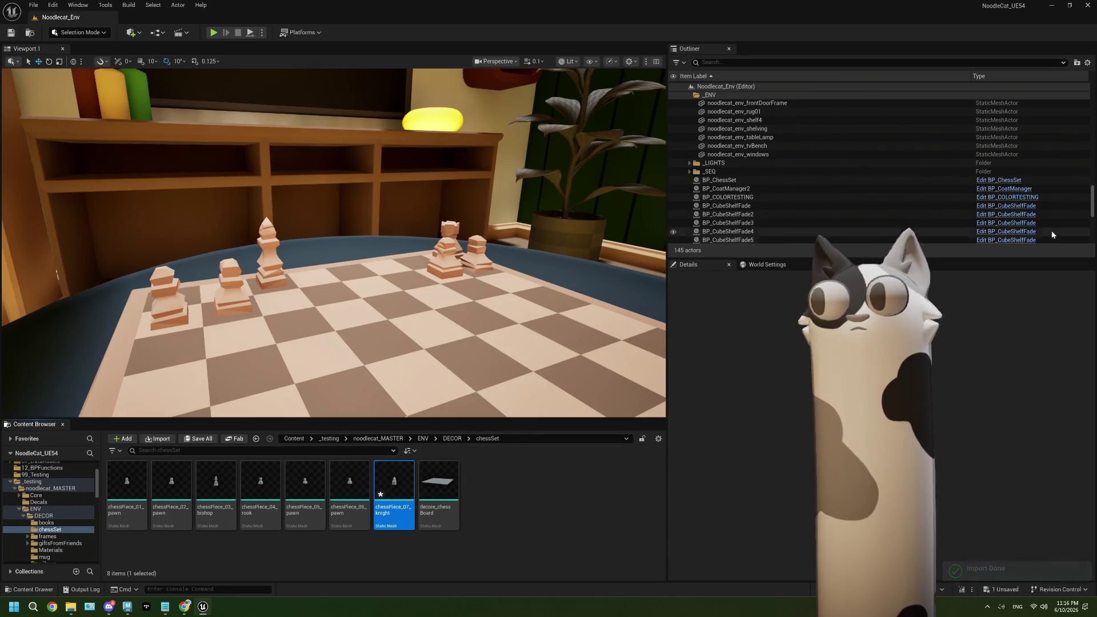
pyautogui.click(1006, 180)
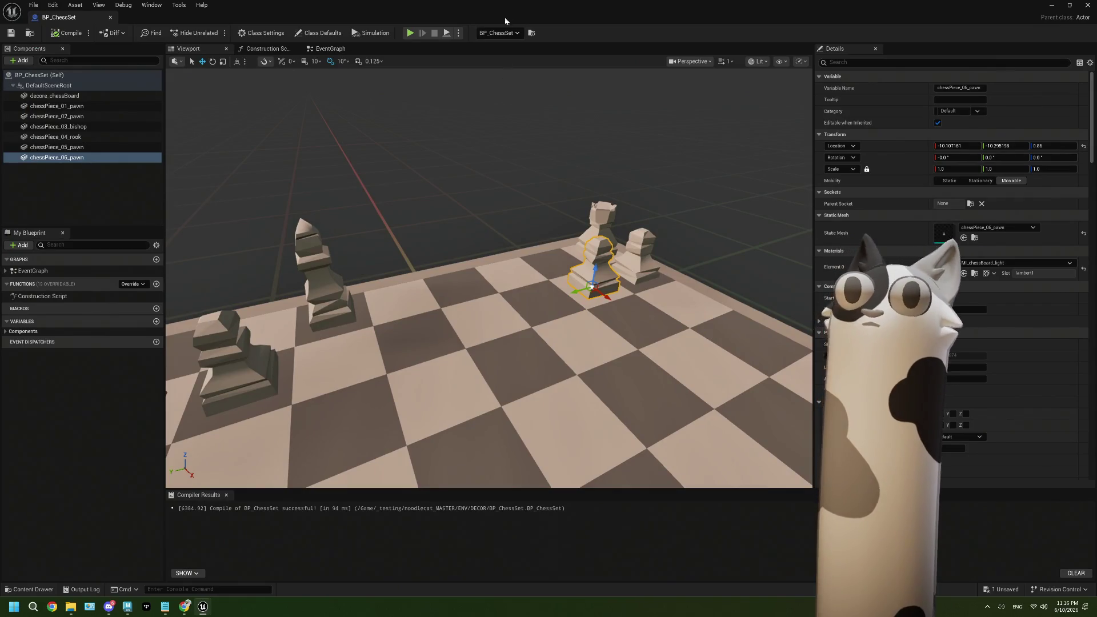
# - Add the chessPiece_07_knight mesh to BP_ChessSet's components, redoing a mistaken first drop
pyautogui.moveTo(505, 21); pyautogui.dragTo(765, 120)
pyautogui.moveTo(398, 483)
pyautogui.mouseDown()
pyautogui.moveTo(586, 301)
pyautogui.moveTo(564, 268)
pyautogui.mouseUp()
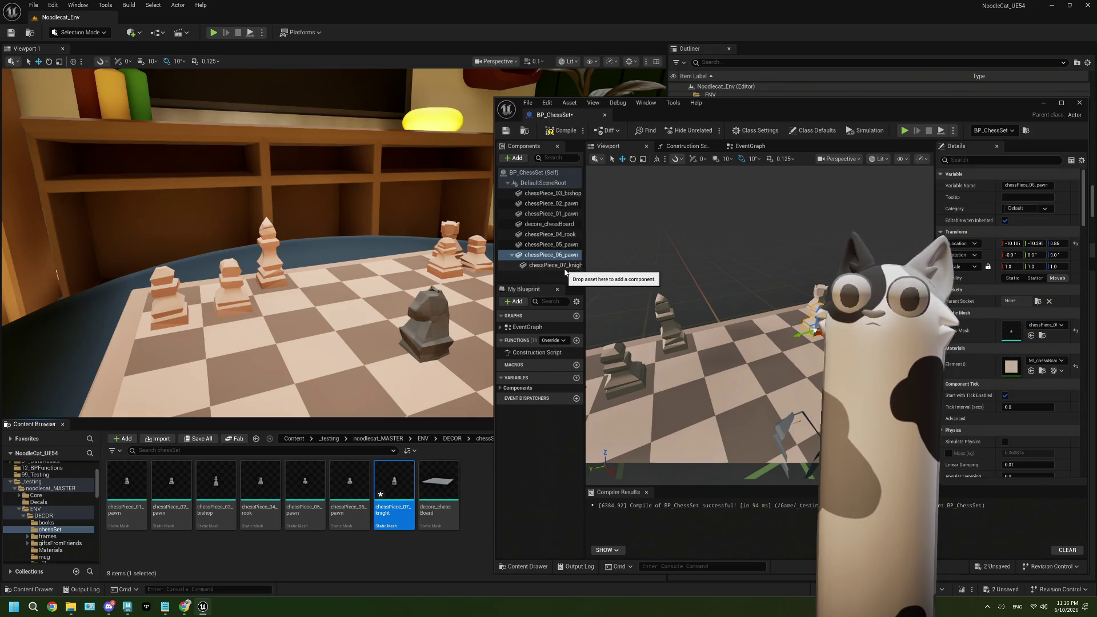
pyautogui.hotkey('ctrl', 'z')
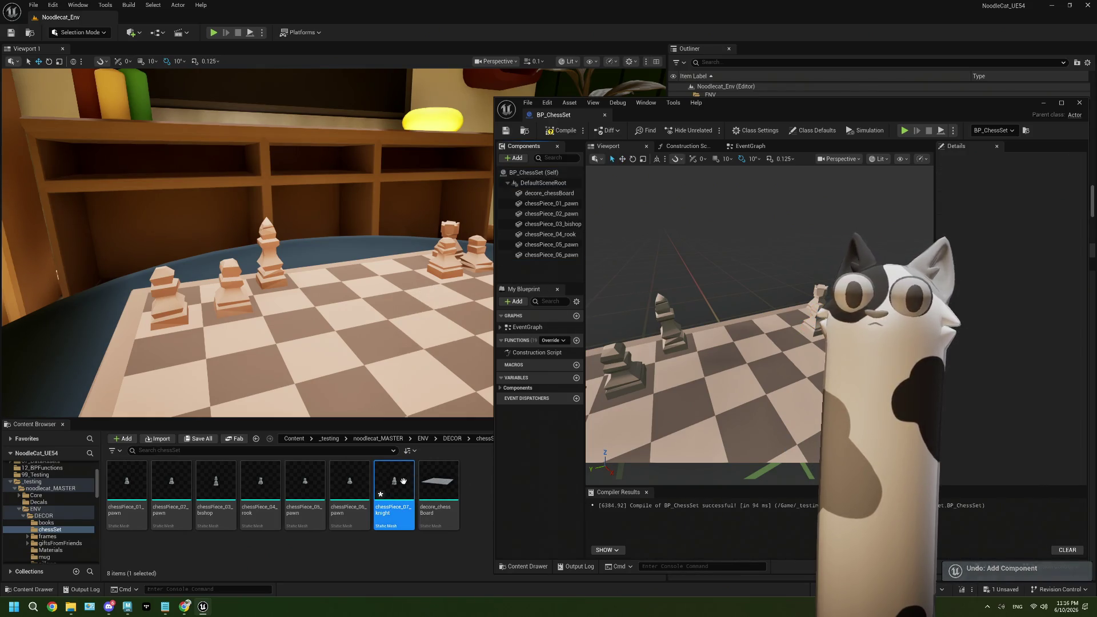
pyautogui.moveTo(395, 483); pyautogui.dragTo(549, 263)
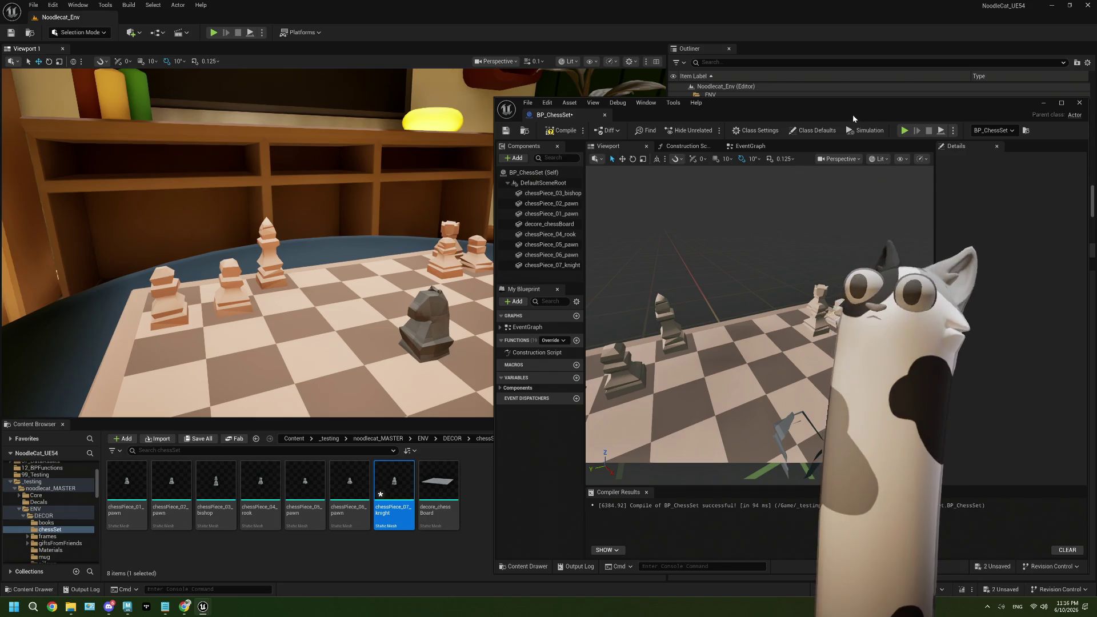
pyautogui.moveTo(853, 118); pyautogui.dragTo(694, 111)
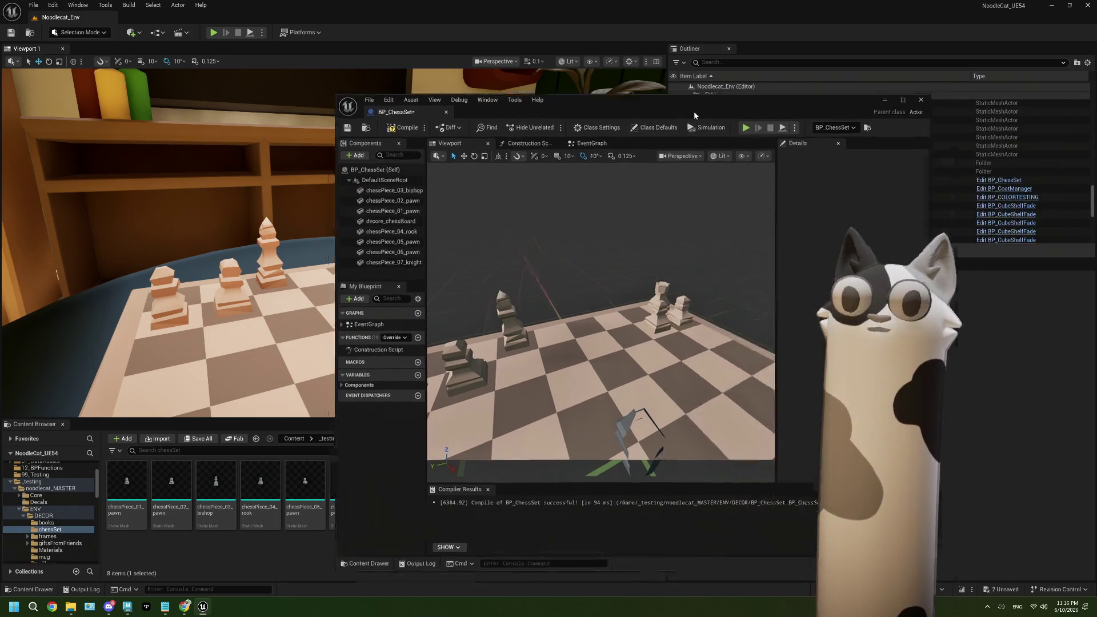
pyautogui.doubleClick(694, 110)
# - Check the bishop component's board material, then select the chessPiece_07_knight component
pyautogui.scroll(-10, 564, 301)
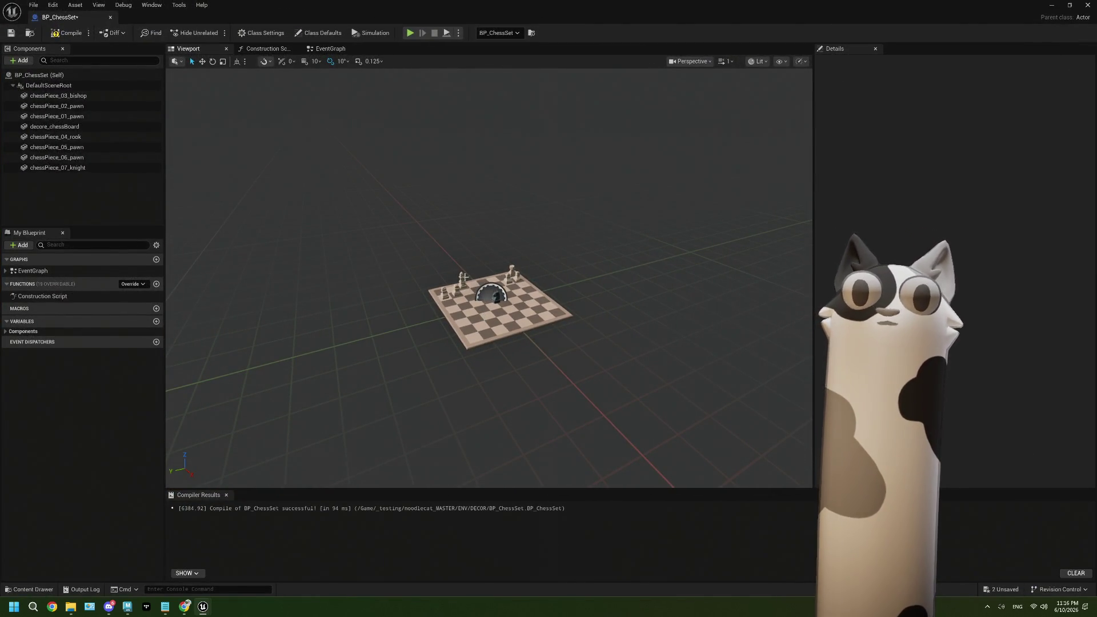
pyautogui.click(58, 95)
pyautogui.moveTo(571, 11)
pyautogui.mouseDown()
pyautogui.moveTo(596, 28)
pyautogui.moveTo(658, 32)
pyautogui.mouseUp()
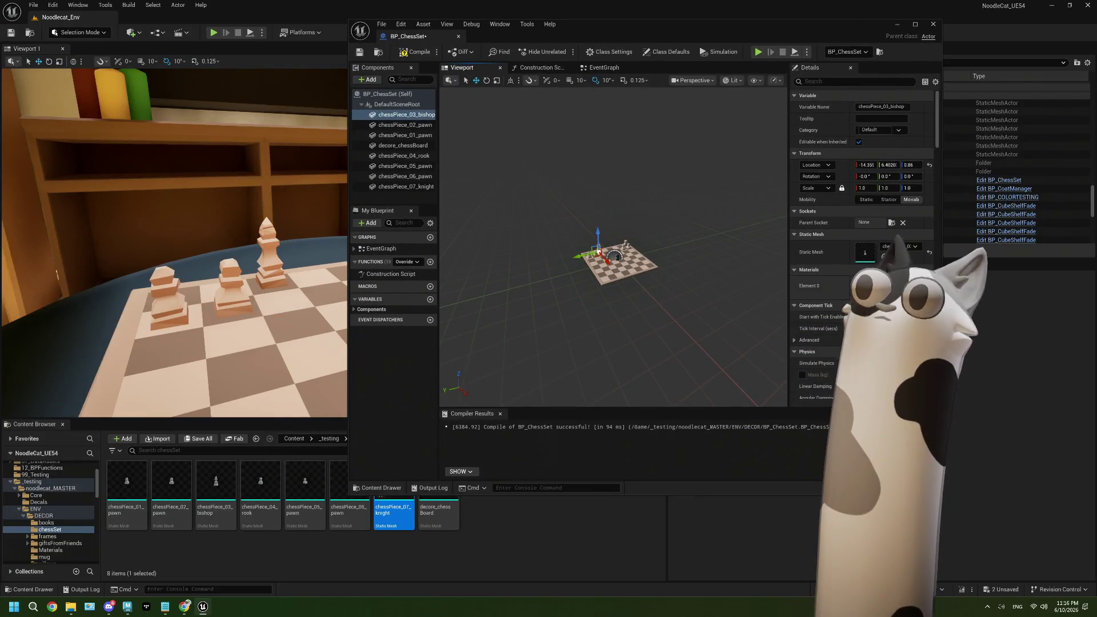
pyautogui.click(896, 291)
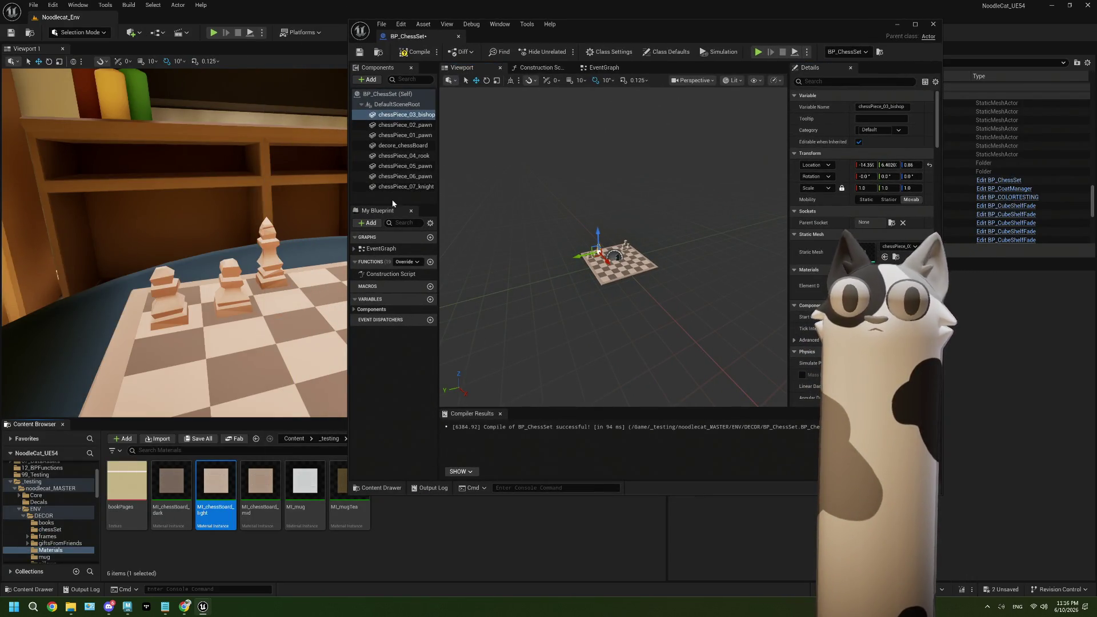
pyautogui.click(401, 187)
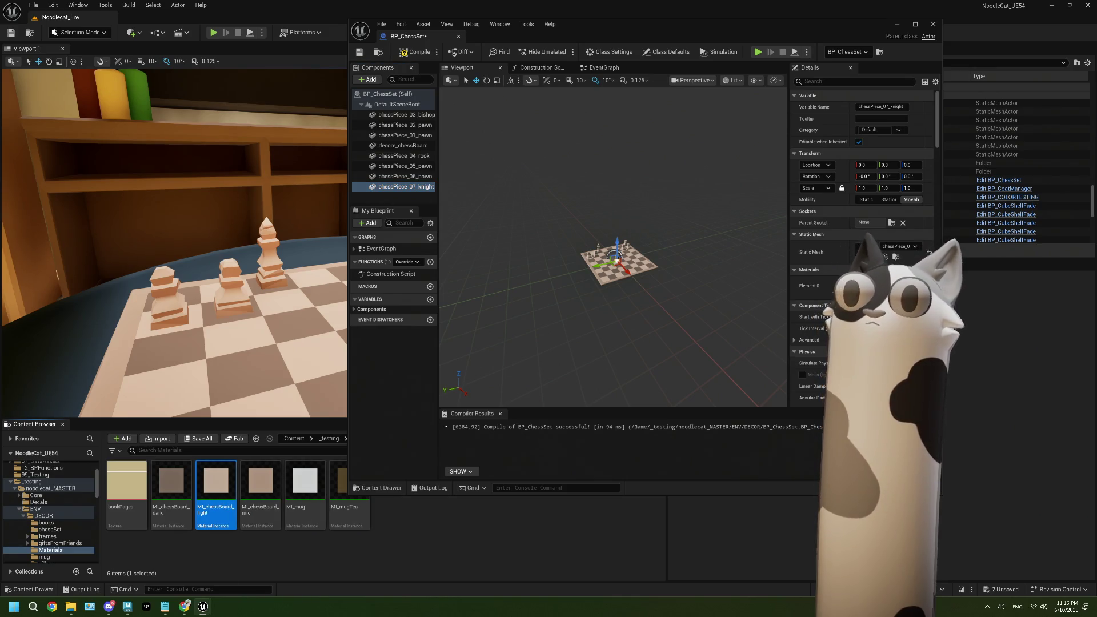
pyautogui.click(913, 23)
# - Raise the knight to Location Z 0.86 and move it onto its board square
pyautogui.press('f')
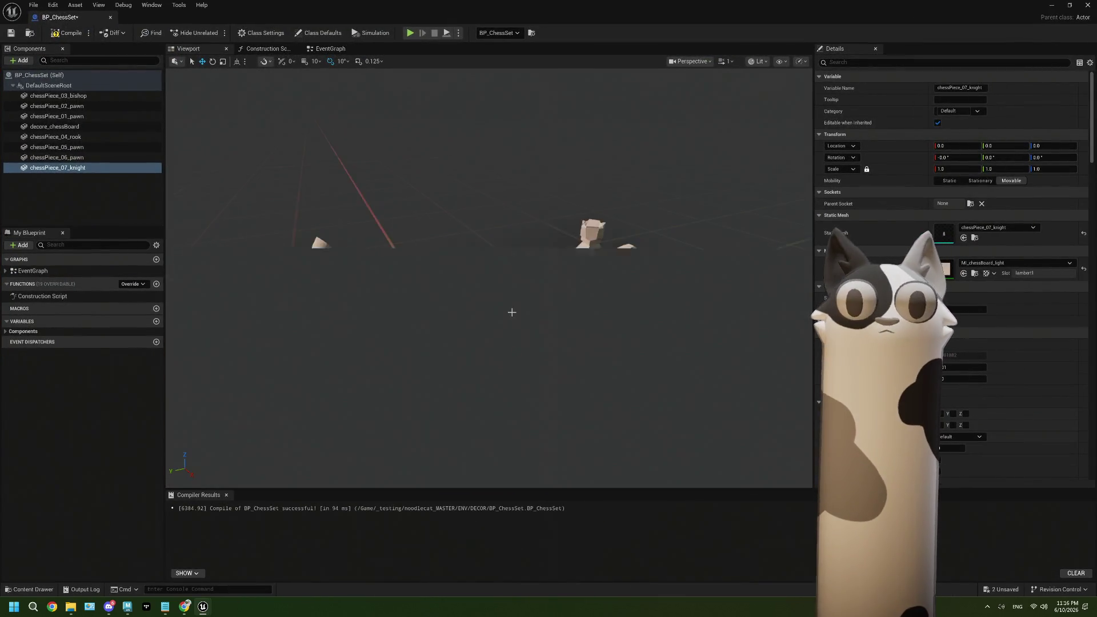
pyautogui.moveTo(535, 388); pyautogui.dragTo(565, 442)
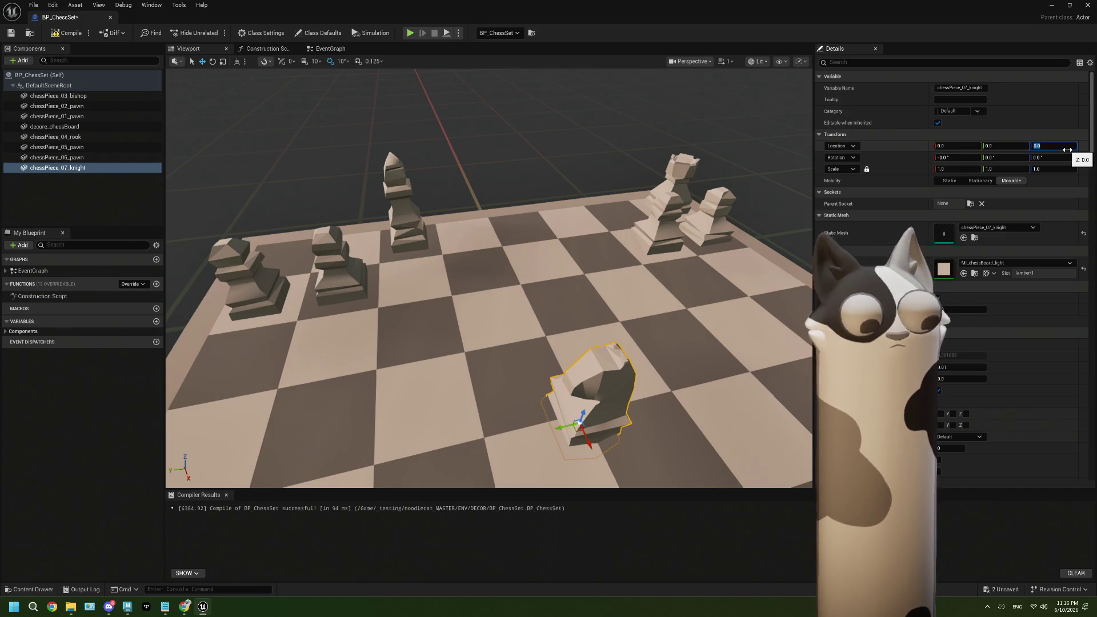
pyautogui.write('86')
pyautogui.write('0.86')
pyautogui.press('Return')
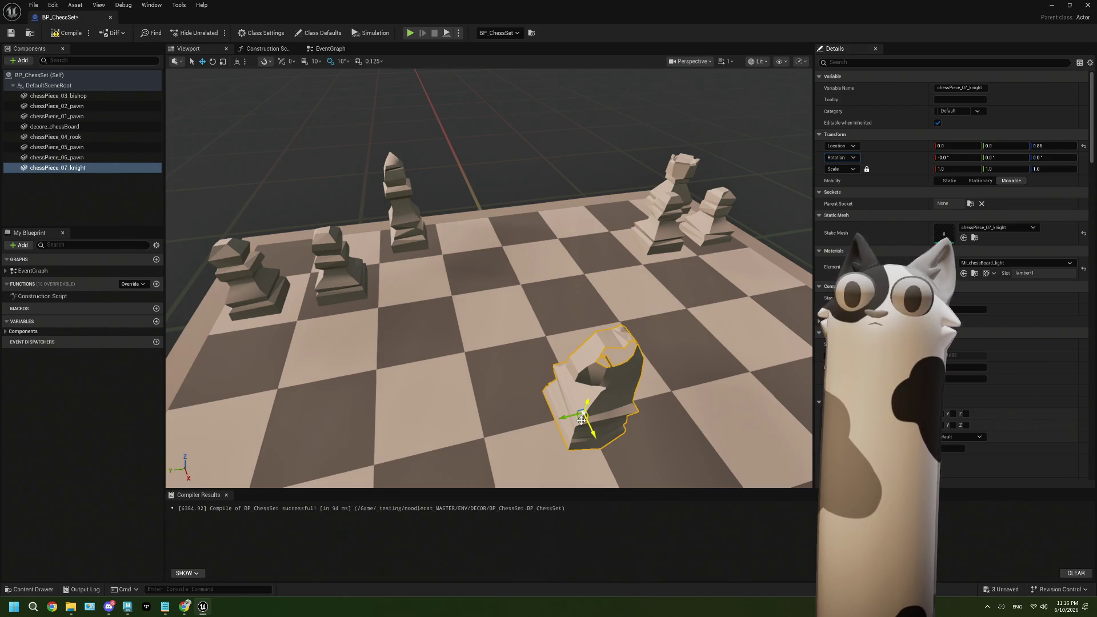
pyautogui.moveTo(581, 420); pyautogui.dragTo(580, 312)
pyautogui.hotkey('ctrl', 'z')
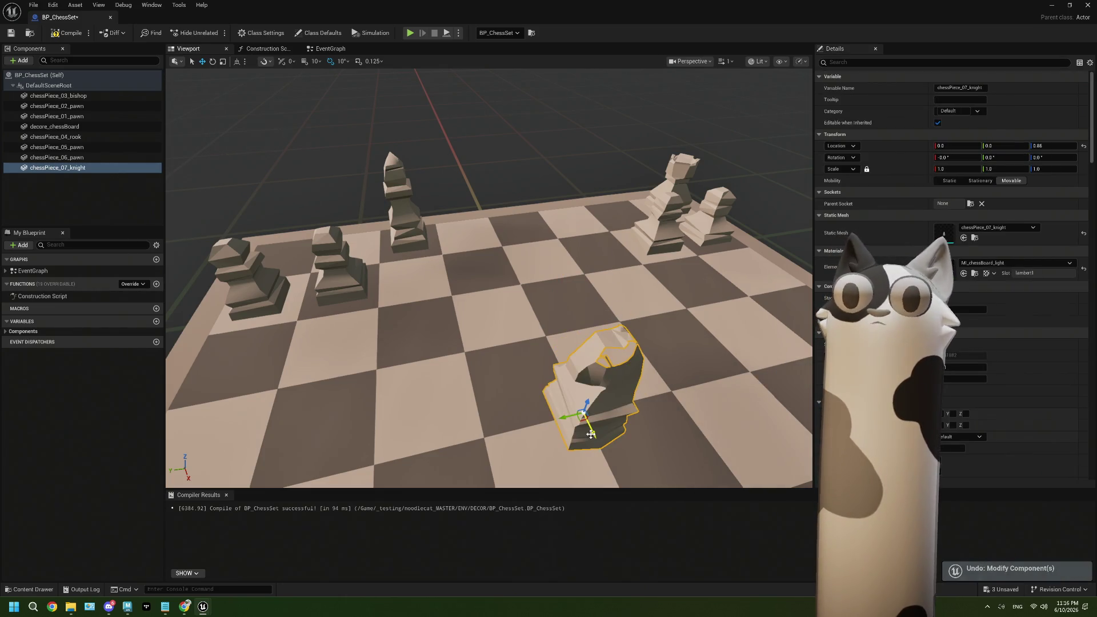
pyautogui.moveTo(592, 434)
pyautogui.mouseDown()
pyautogui.moveTo(523, 245)
pyautogui.moveTo(497, 230)
pyautogui.moveTo(601, 216)
pyautogui.moveTo(603, 252)
pyautogui.mouseUp()
pyautogui.press('f')
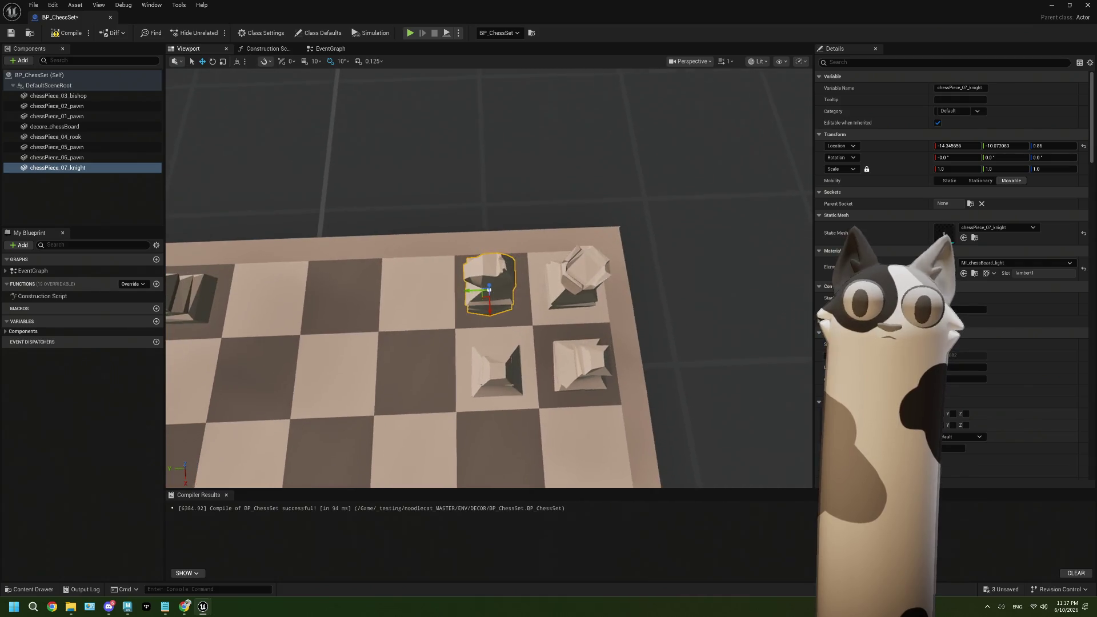
pyautogui.moveTo(483, 296)
pyautogui.mouseDown()
pyautogui.moveTo(657, 397)
pyautogui.moveTo(618, 401)
pyautogui.mouseUp()
# - Turn the knight to about -90° yaw and compile BP_ChessSet
pyautogui.press('e')
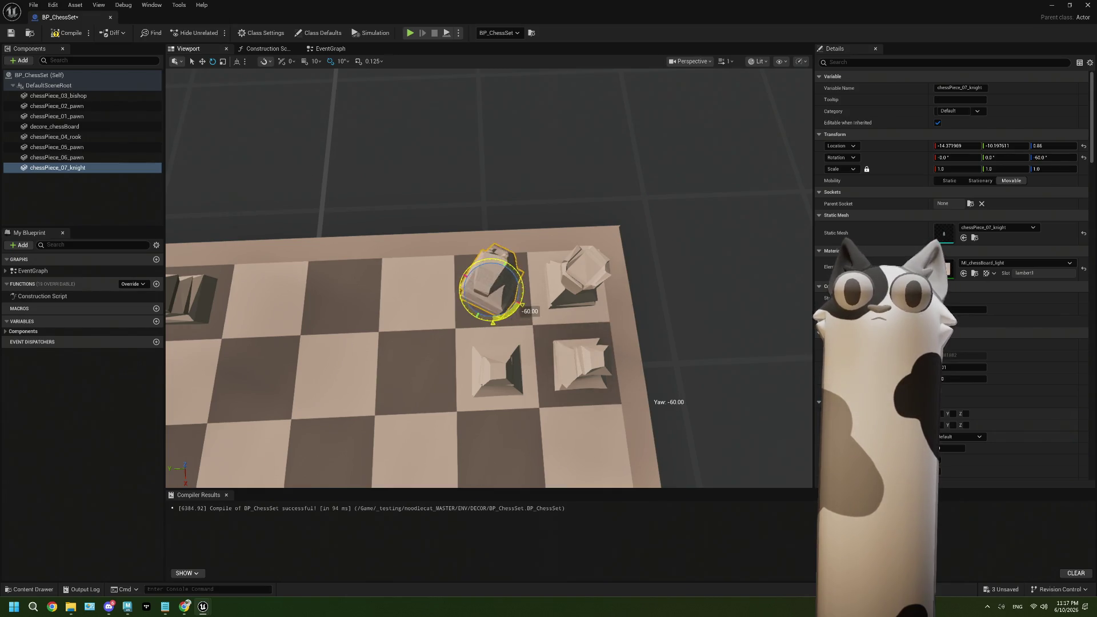
pyautogui.keyDown('alt'); pyautogui.moveTo(630, 252); pyautogui.dragTo(601, 201); pyautogui.keyUp('alt')
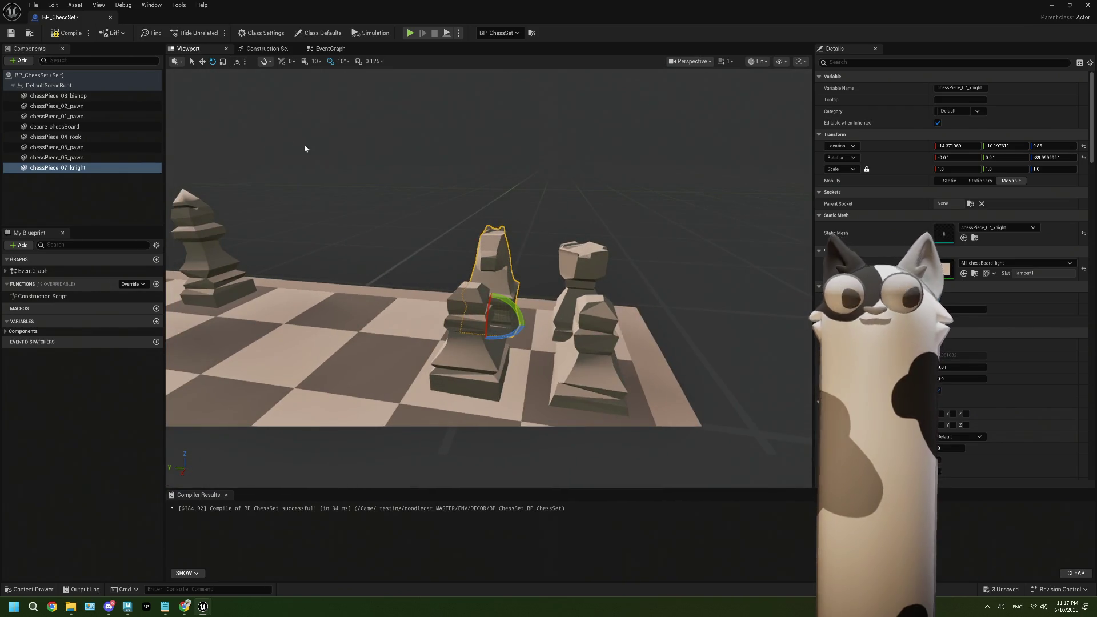
pyautogui.click(67, 33)
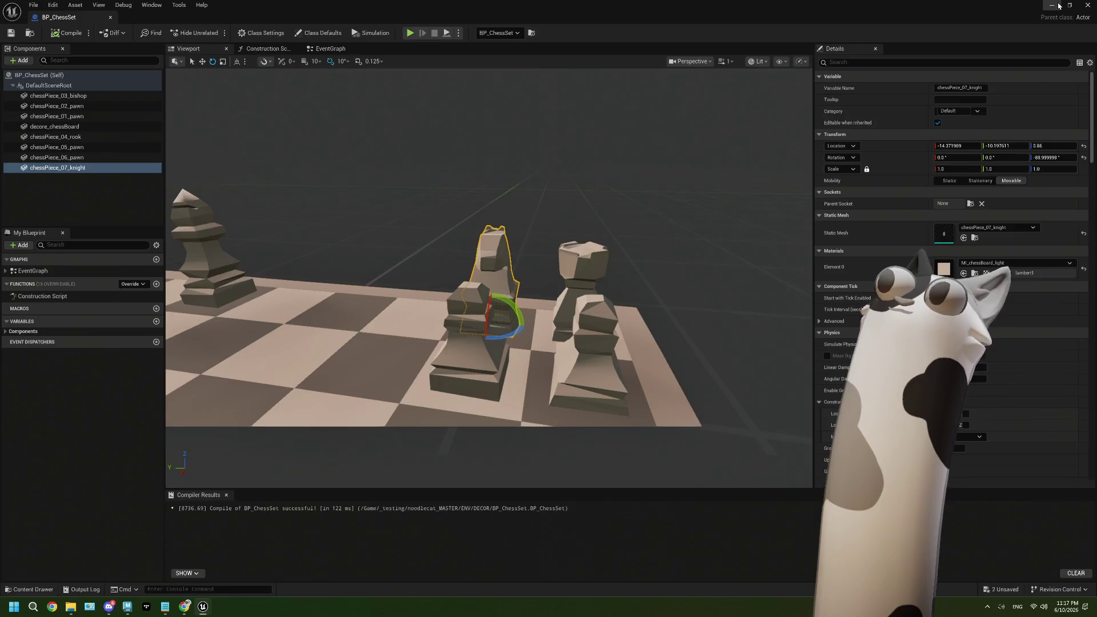
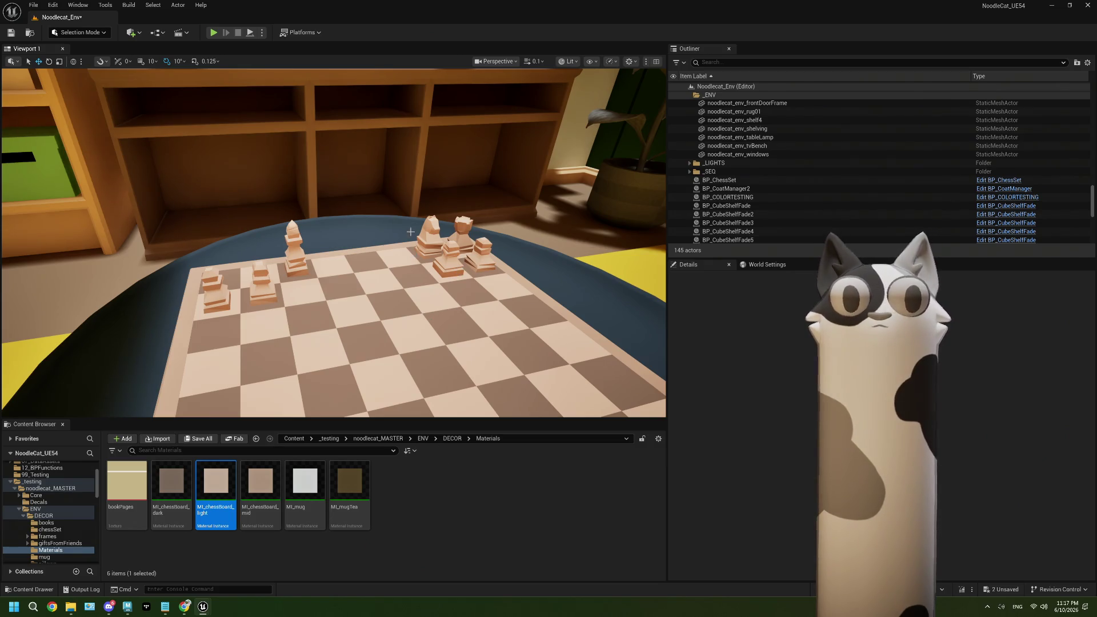
# - Save the Unreal Engine 5 level and switch to the Maya scene noodlecat_chessPieces.ma
pyautogui.click(10, 32)
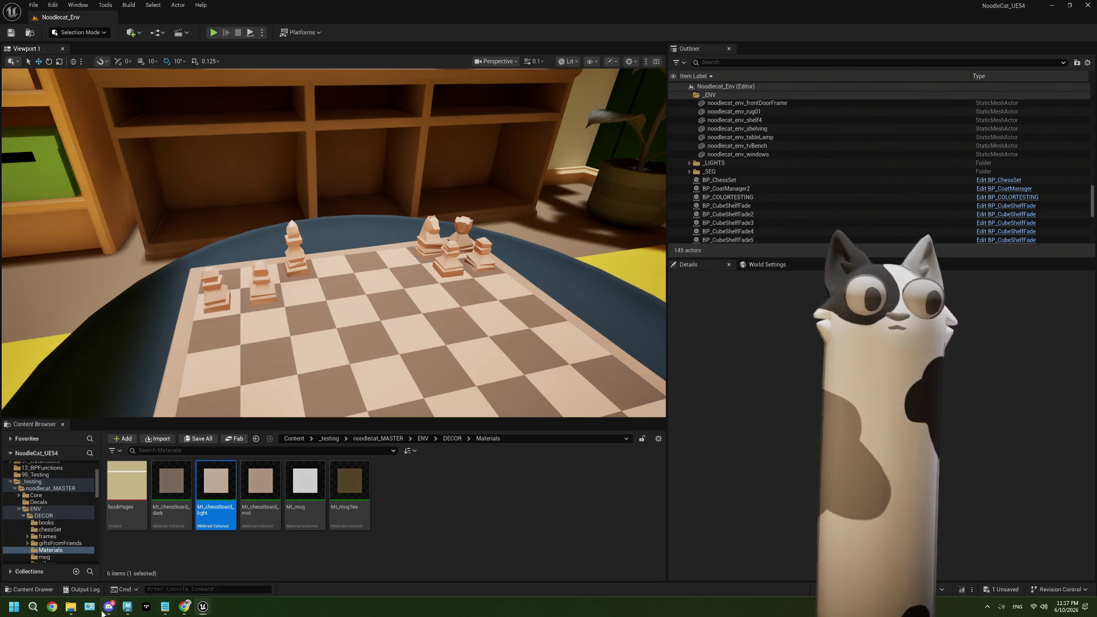
pyautogui.moveTo(181, 610)
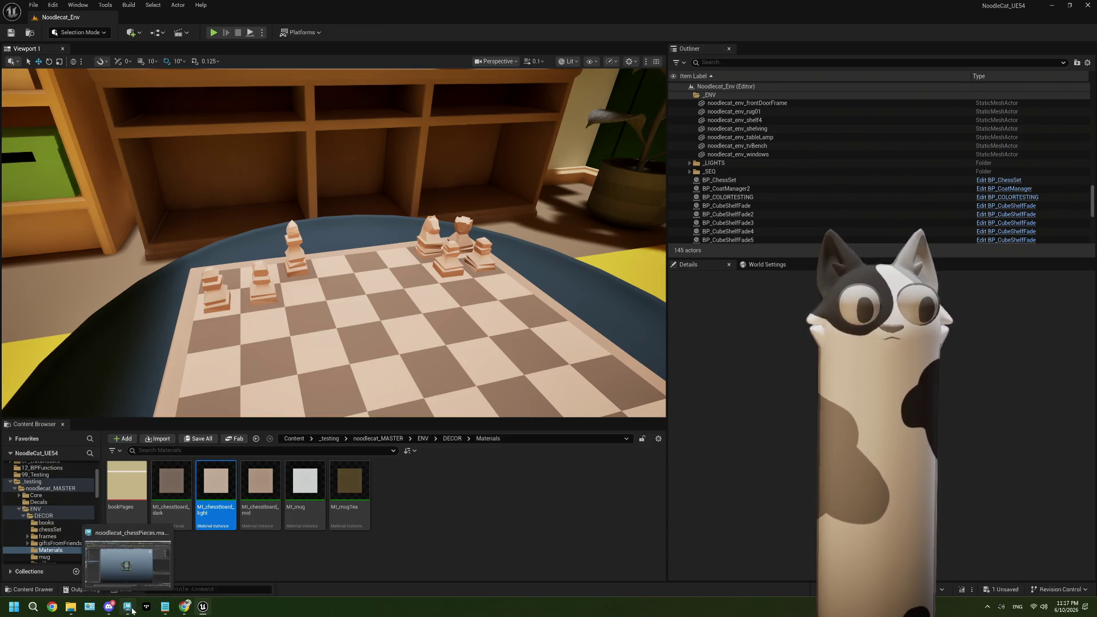
pyautogui.click(127, 607)
# - Hide the knight and show the testChess_front scan, framed front-on in a single perspective view
pyautogui.press('h')
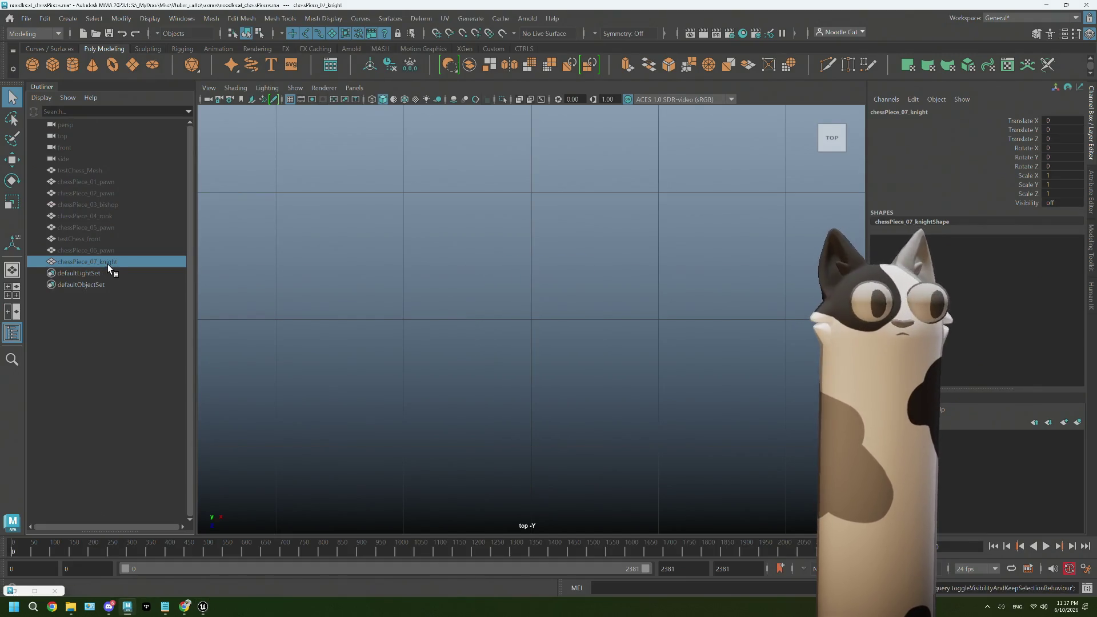
pyautogui.click(103, 239)
pyautogui.press('h')
pyautogui.press('f')
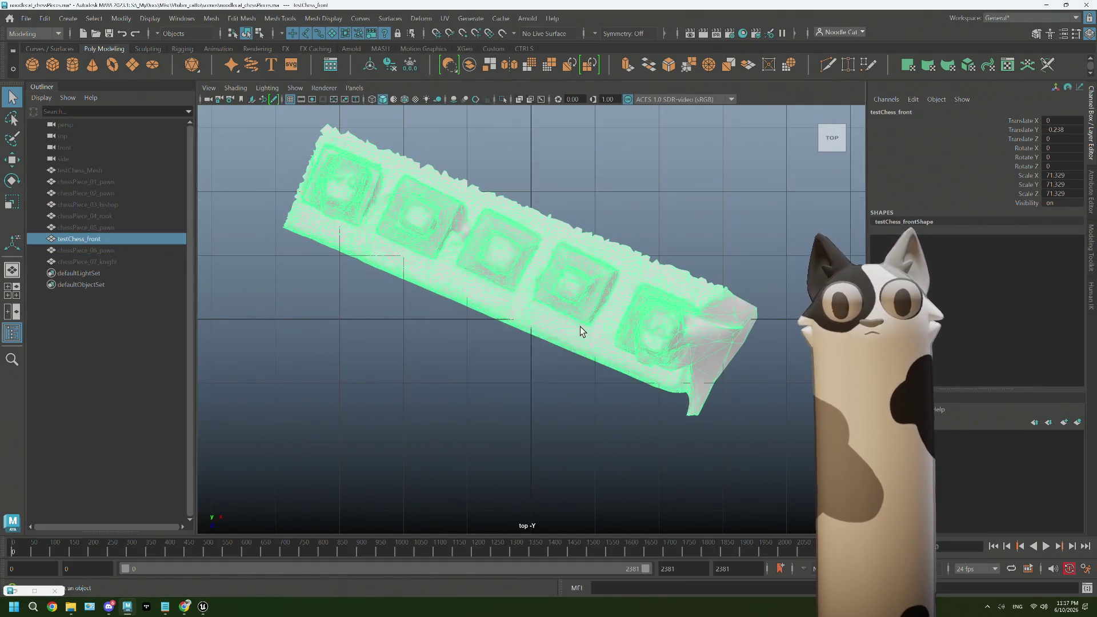
pyautogui.press('space')
pyautogui.press('space')
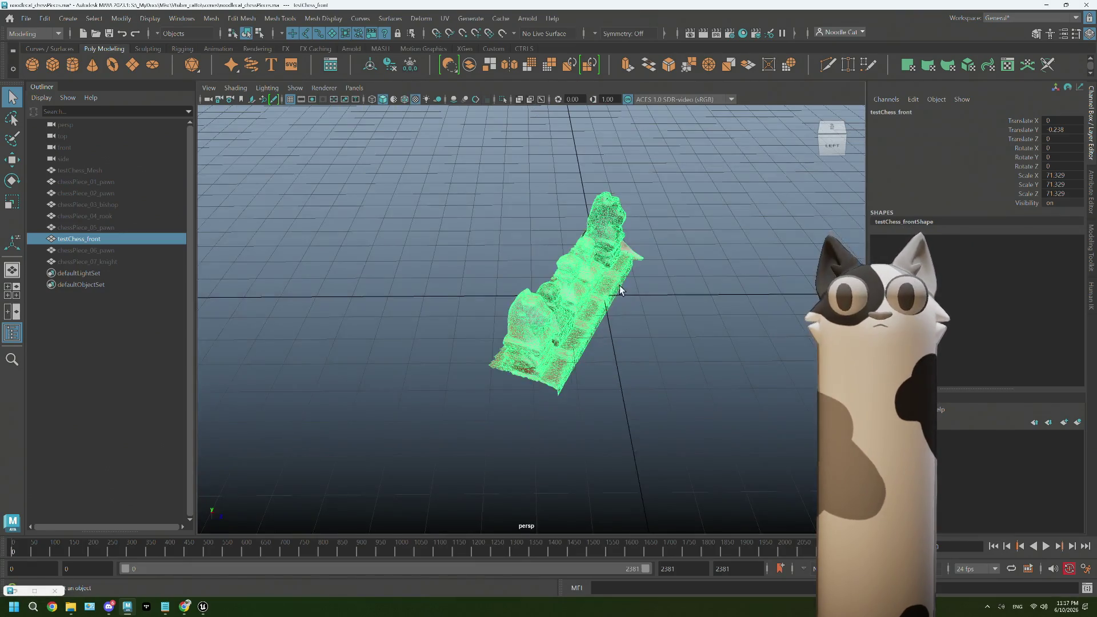
pyautogui.keyDown('alt'); pyautogui.moveTo(622, 289); pyautogui.dragTo(559, 338); pyautogui.keyUp('alt')
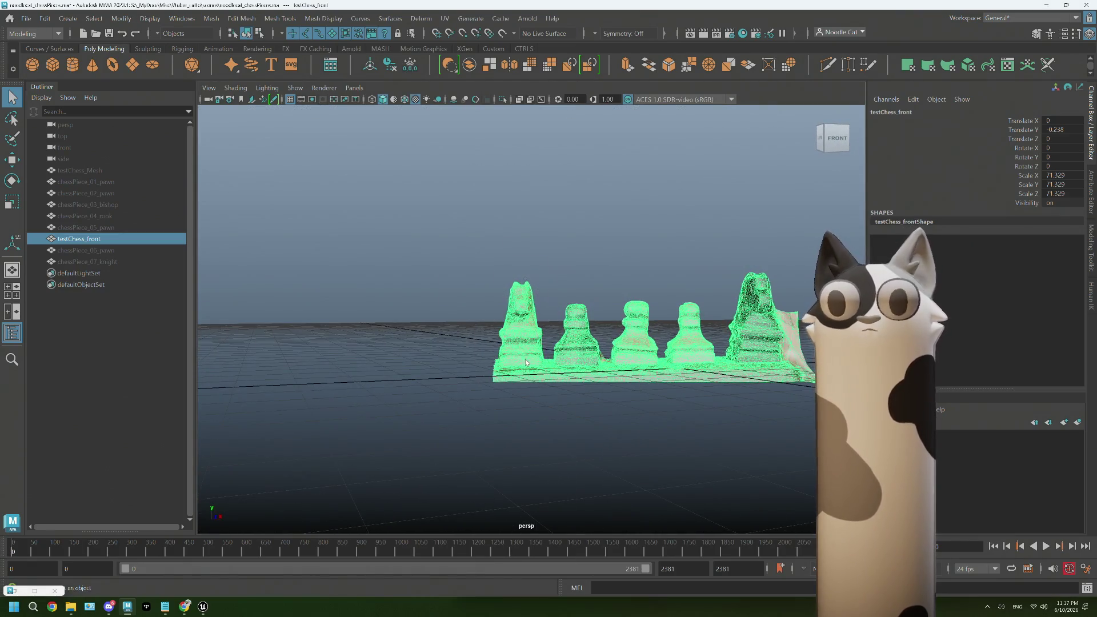
# - Delete the faces of the scan's leftmost chess piece
pyautogui.moveTo(525, 279)
pyautogui.mouseDown(button='right')
pyautogui.moveTo(497, 296)
pyautogui.moveTo(534, 311)
pyautogui.mouseUp(button='right')
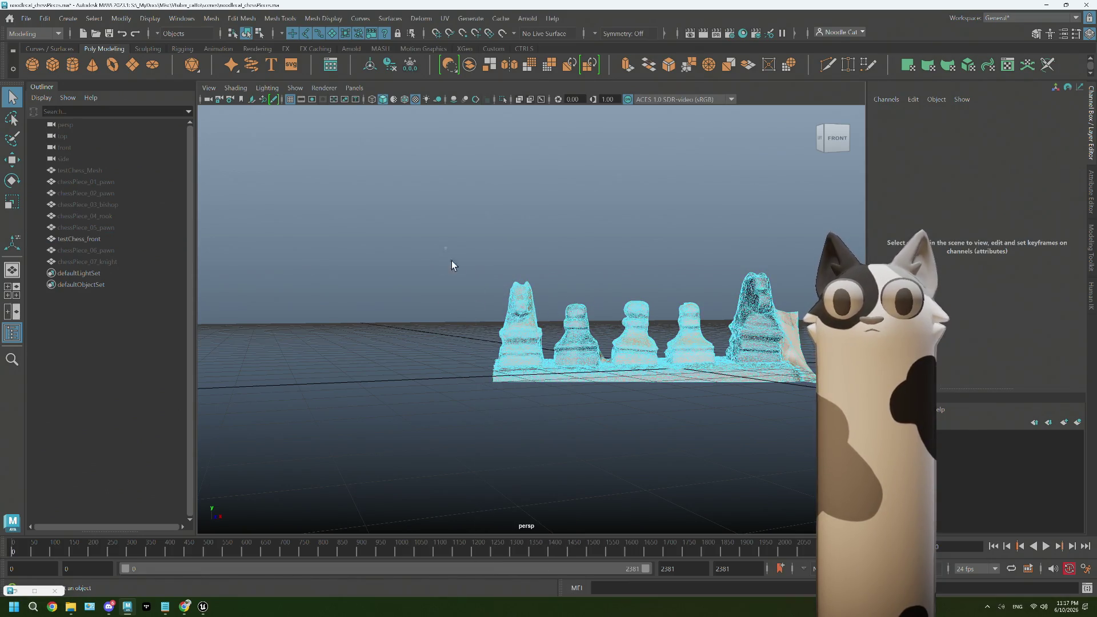
pyautogui.moveTo(547, 428); pyautogui.dragTo(546, 427)
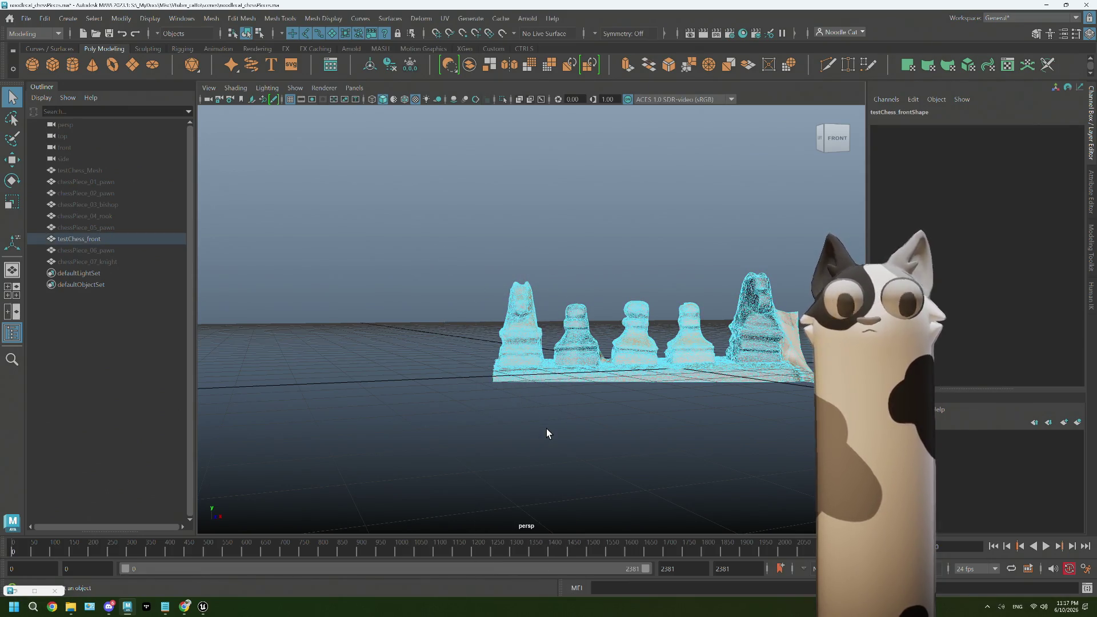
pyautogui.press('Delete')
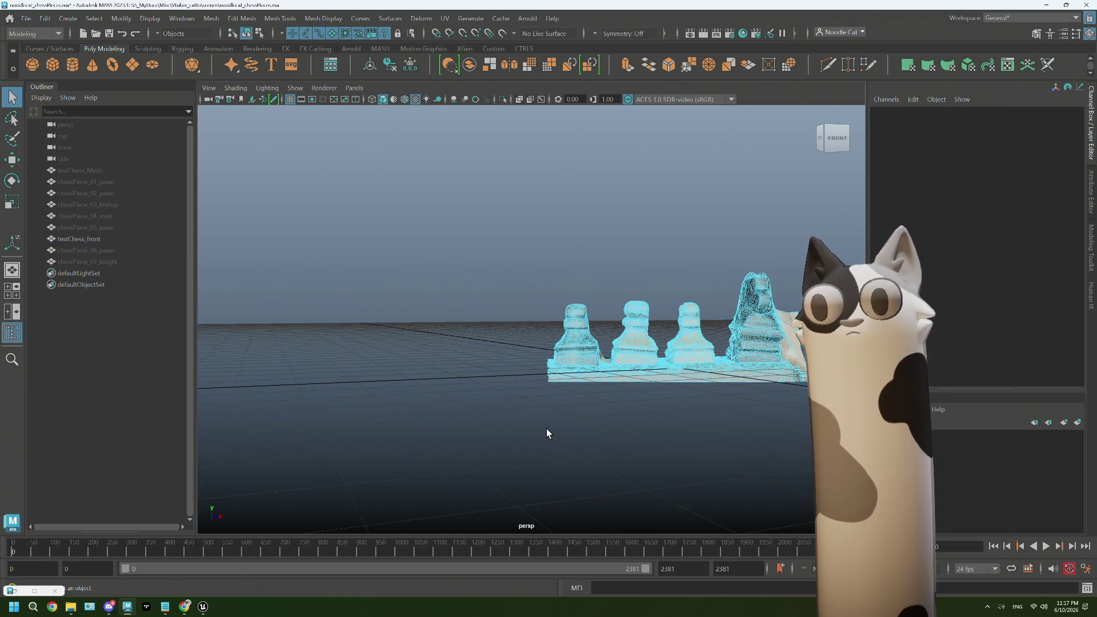
# - Duplicate the testChess_front mesh with Ctrl+D
pyautogui.click(92, 236)
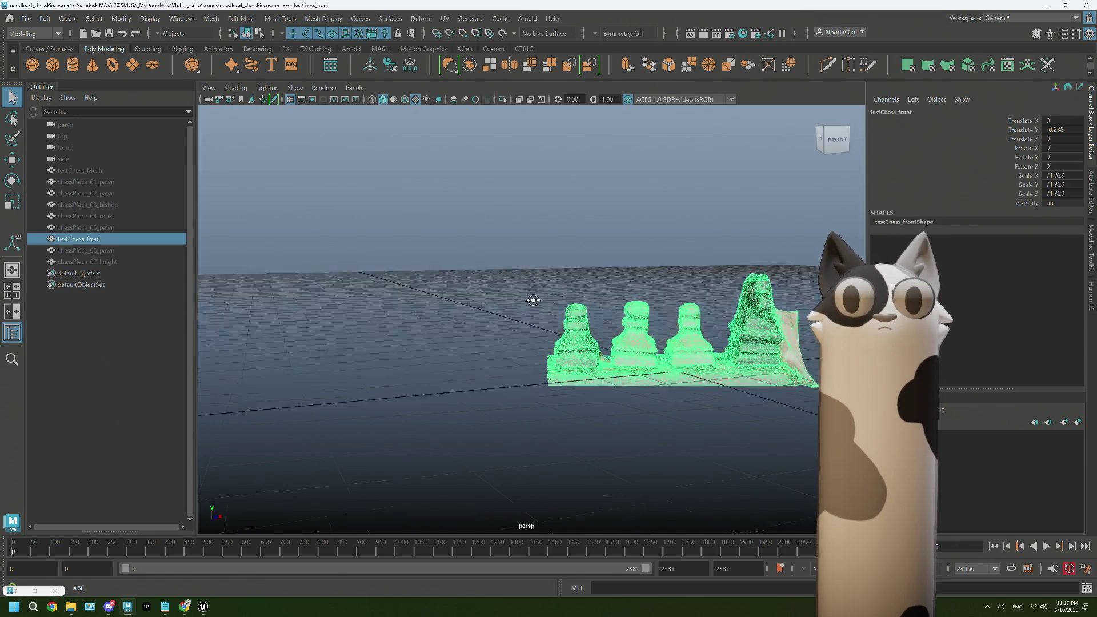
pyautogui.moveTo(534, 299)
pyautogui.keyDown('alt'); pyautogui.mouseDown()
pyautogui.moveTo(495, 334)
pyautogui.moveTo(465, 335)
pyautogui.moveTo(491, 320)
pyautogui.moveTo(505, 337)
pyautogui.mouseUp(); pyautogui.keyUp('alt')
pyautogui.hotkey('ctrl', 'd')
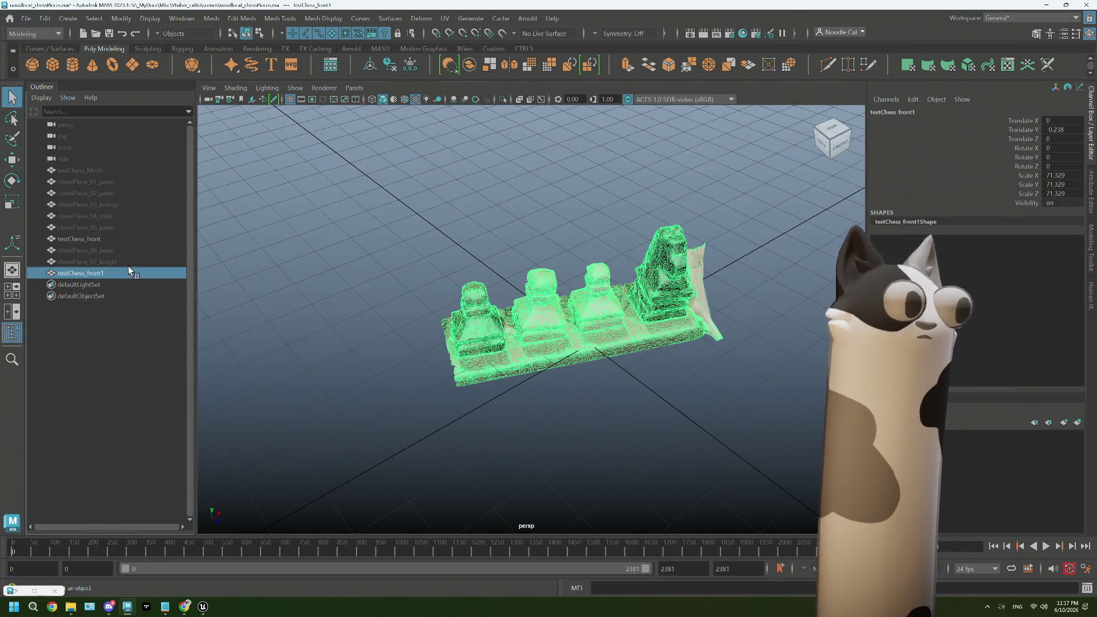
# - Rename the duplicate to testChess_pawn and hide the original testChess_front scan
pyautogui.doubleClick(116, 273)
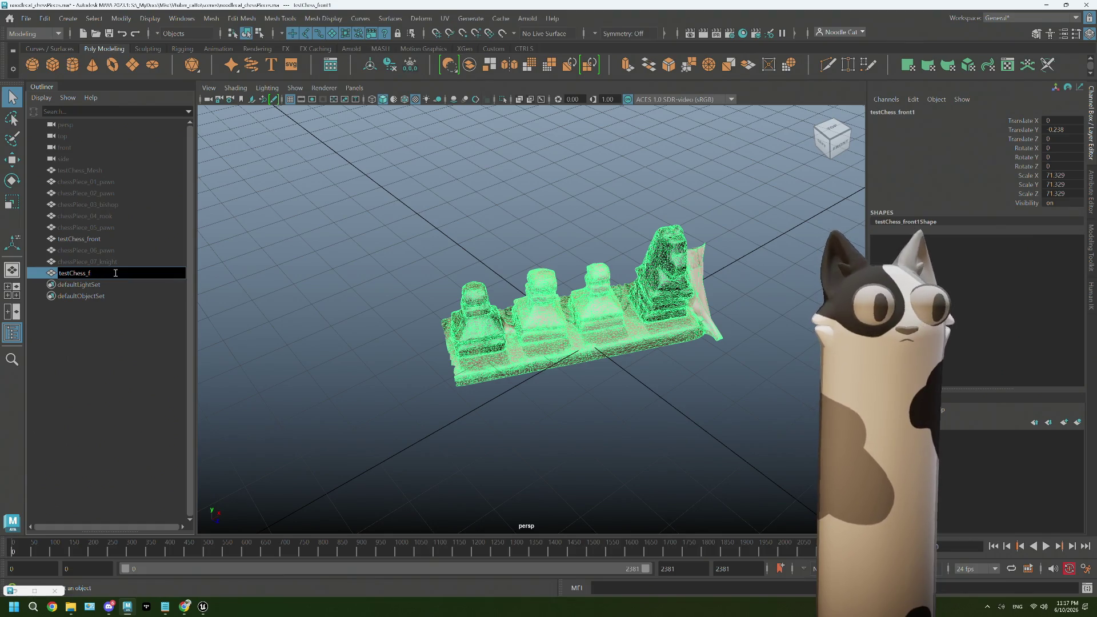
pyautogui.write('pawn')
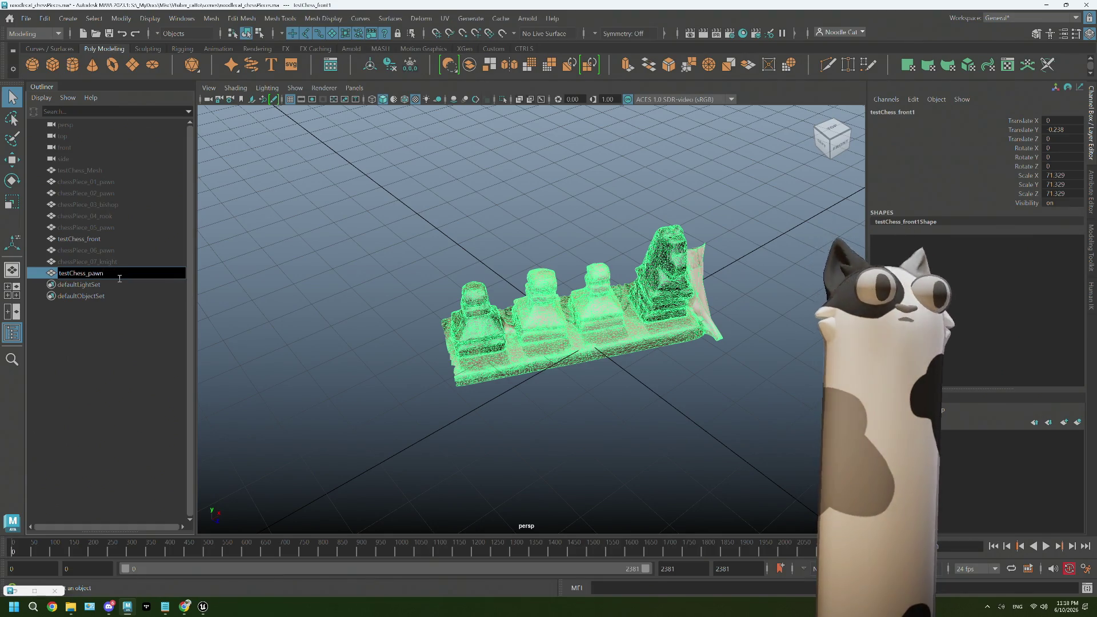
pyautogui.click(89, 237)
pyautogui.press('h')
pyautogui.click(98, 272)
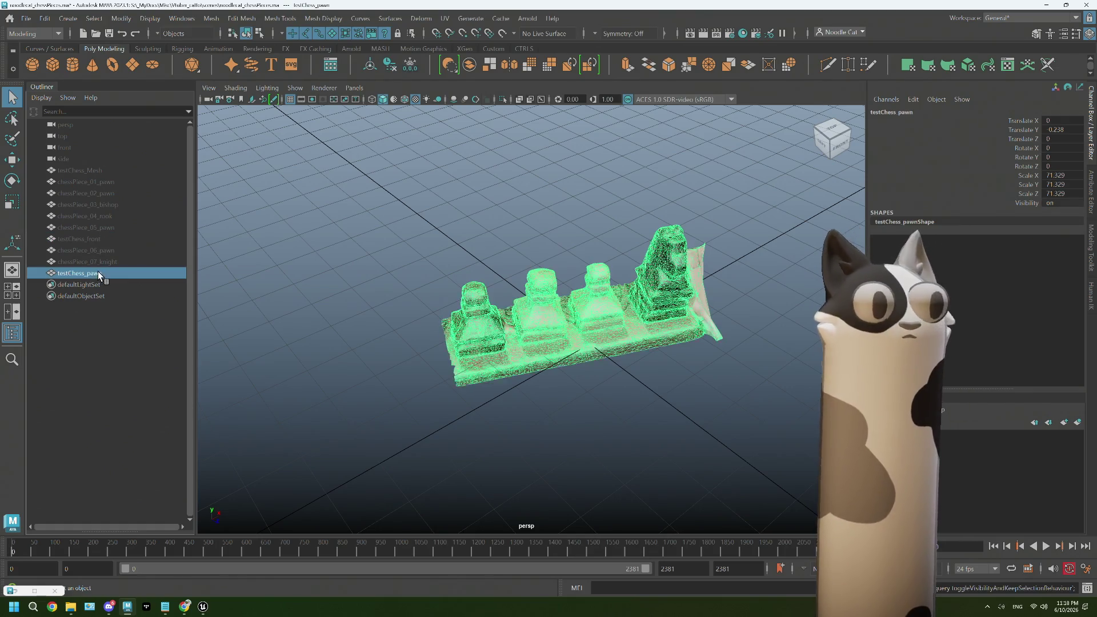
# - Delete every piece and backdrop face except the pawn, then make testChess_pawn live
pyautogui.keyDown('alt'); pyautogui.moveTo(527, 310); pyautogui.dragTo(570, 278); pyautogui.keyUp('alt')
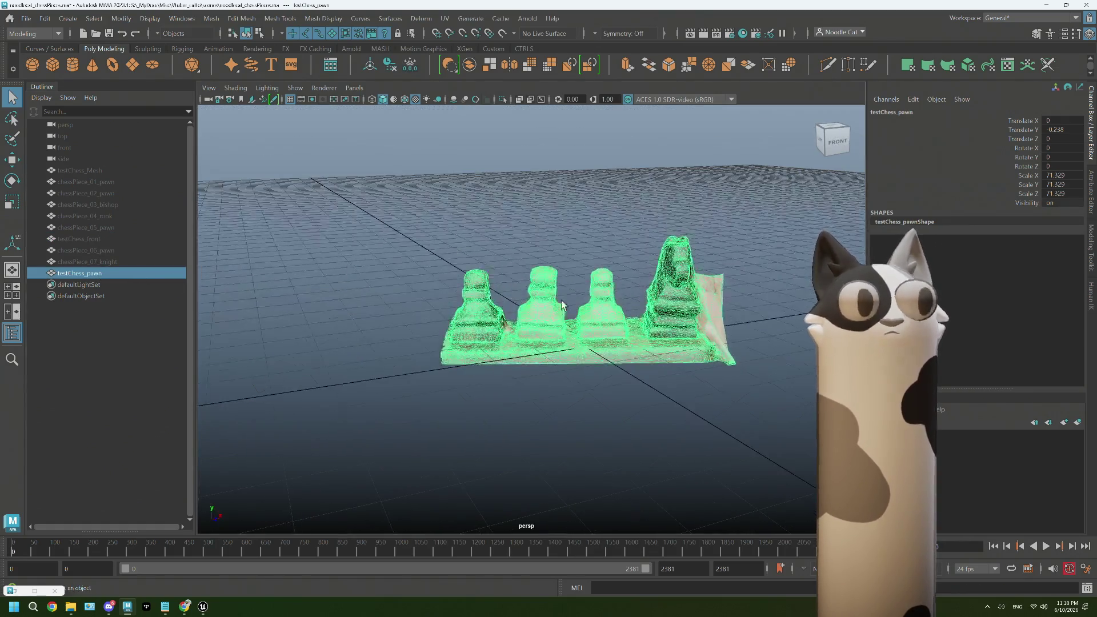
pyautogui.moveTo(571, 278); pyautogui.dragTo(563, 310, button='right')
pyautogui.keyDown('alt'); pyautogui.moveTo(563, 311); pyautogui.dragTo(559, 318); pyautogui.keyUp('alt')
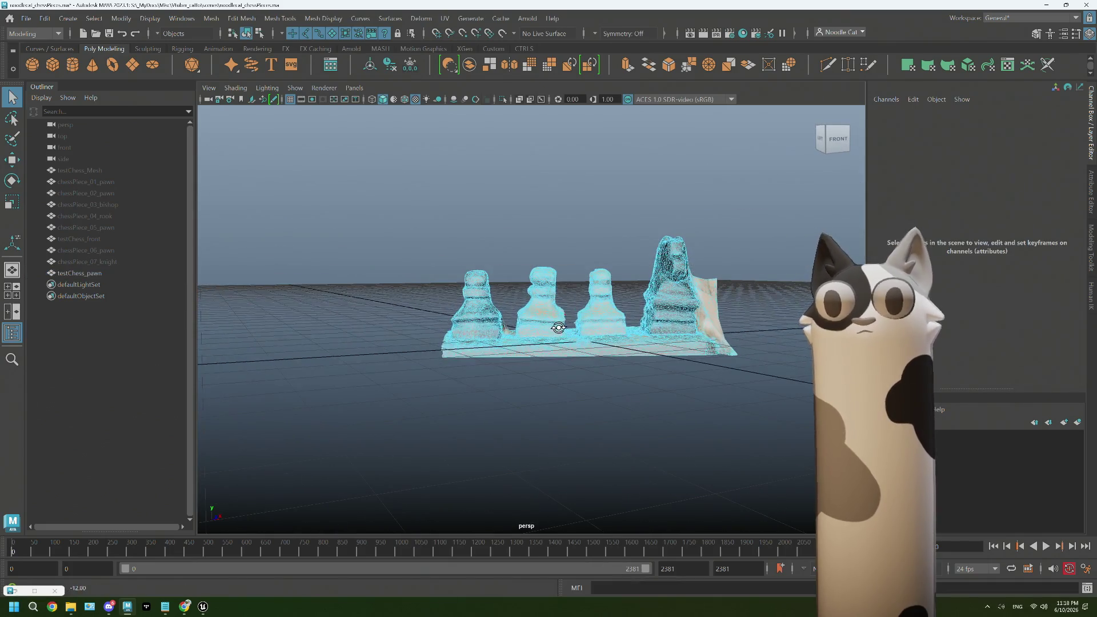
pyautogui.moveTo(506, 251); pyautogui.dragTo(554, 311)
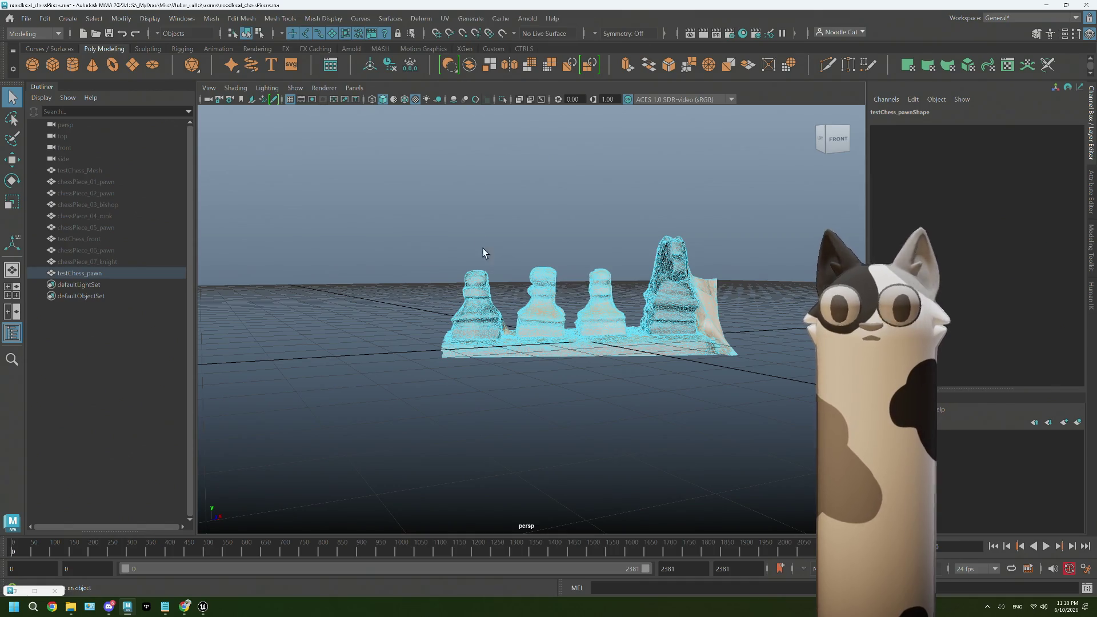
pyautogui.moveTo(485, 224)
pyautogui.mouseDown(button='right')
pyautogui.moveTo(487, 205)
pyautogui.moveTo(494, 259)
pyautogui.mouseUp(button='right')
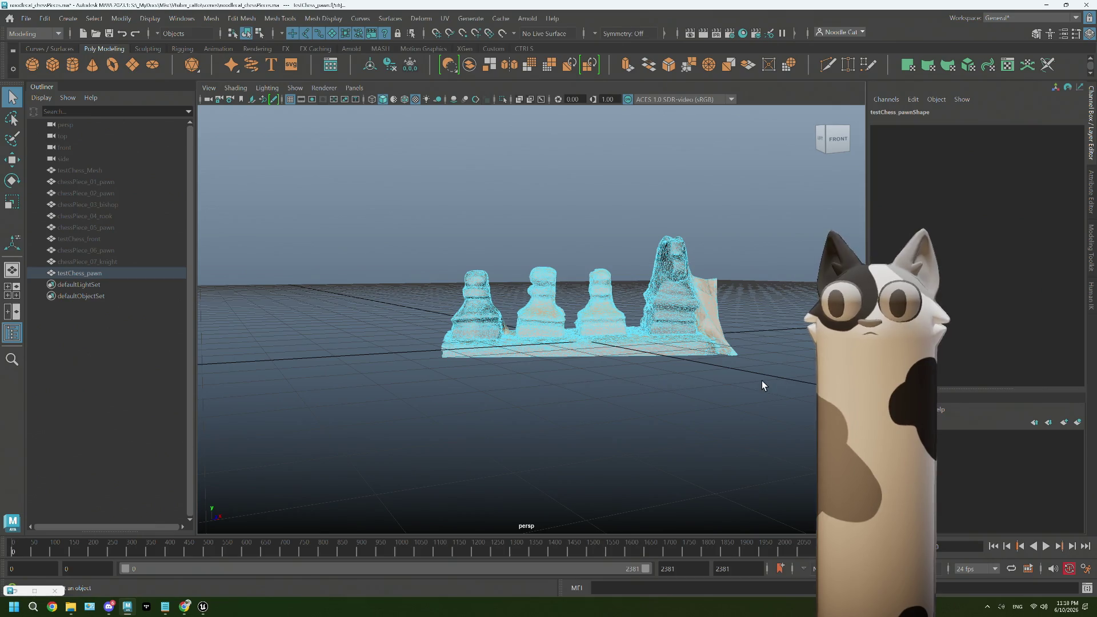
pyautogui.moveTo(734, 230)
pyautogui.mouseDown()
pyautogui.moveTo(534, 436)
pyautogui.moveTo(512, 440)
pyautogui.mouseUp()
pyautogui.press('Delete')
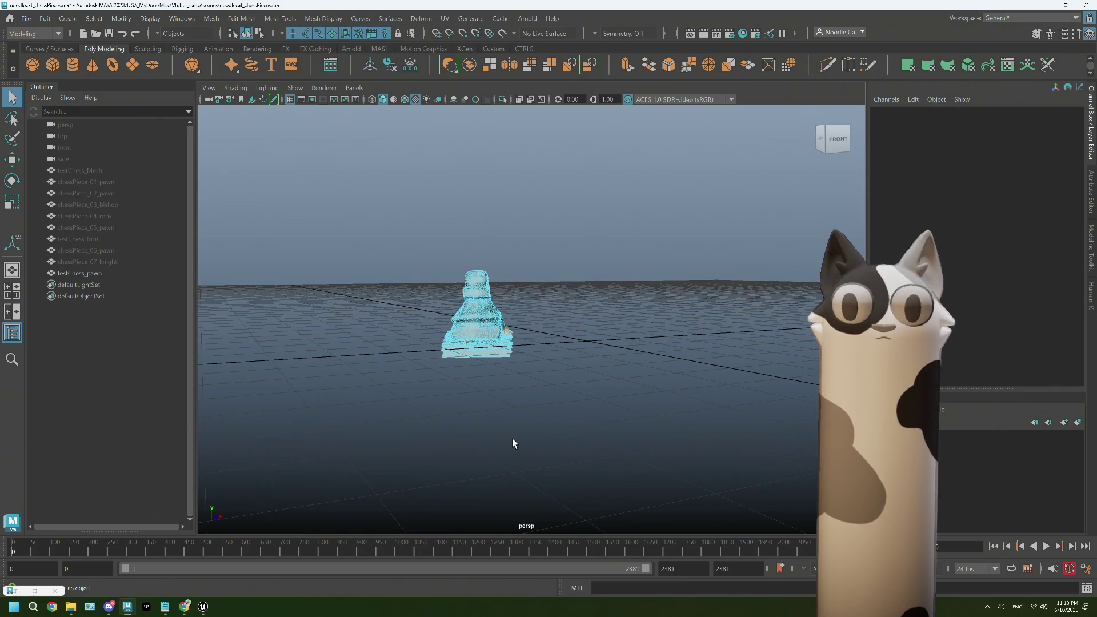
pyautogui.press('F8')
pyautogui.press('F8')
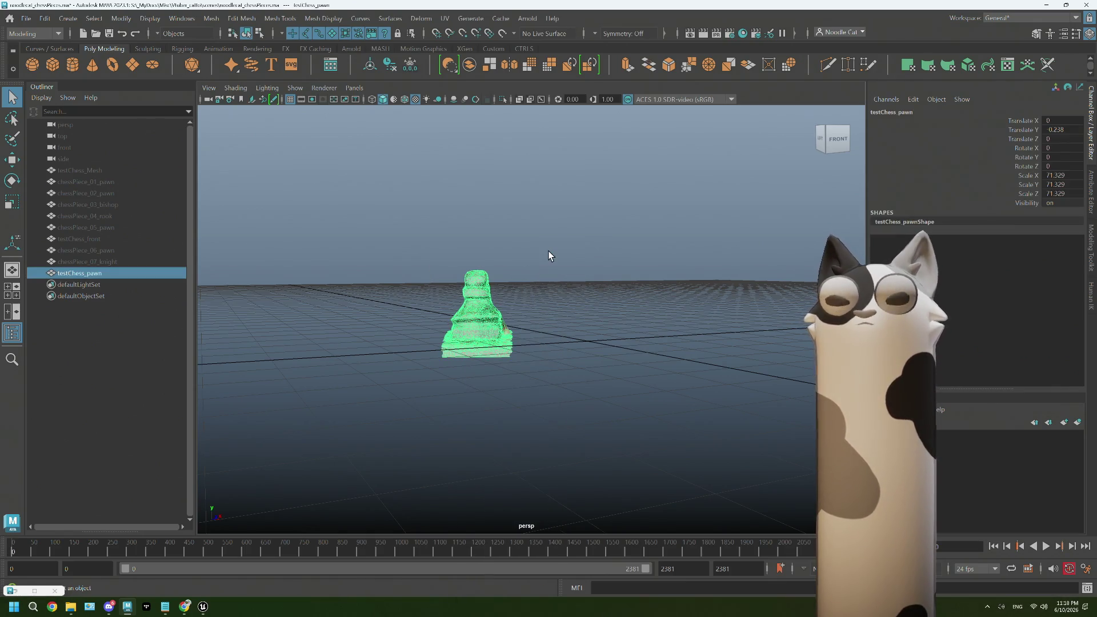
pyautogui.click(502, 33)
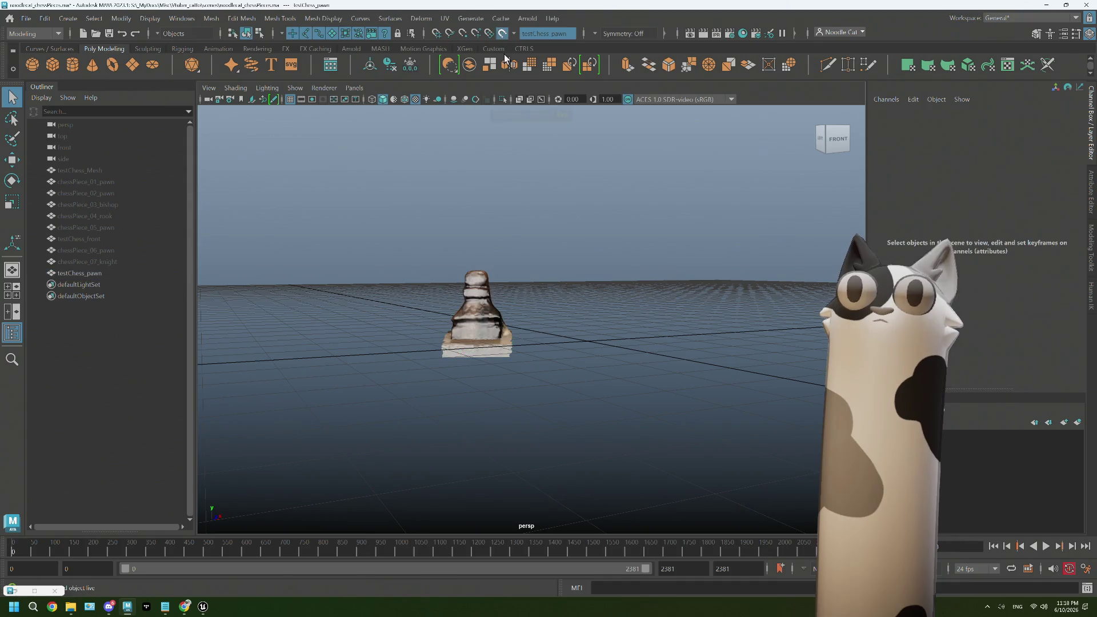
# - Draw Quad Draw quads over the pawn's base and up to its shoulder
pyautogui.press('space')
pyautogui.press('space')
pyautogui.scroll(5, 574, 319)
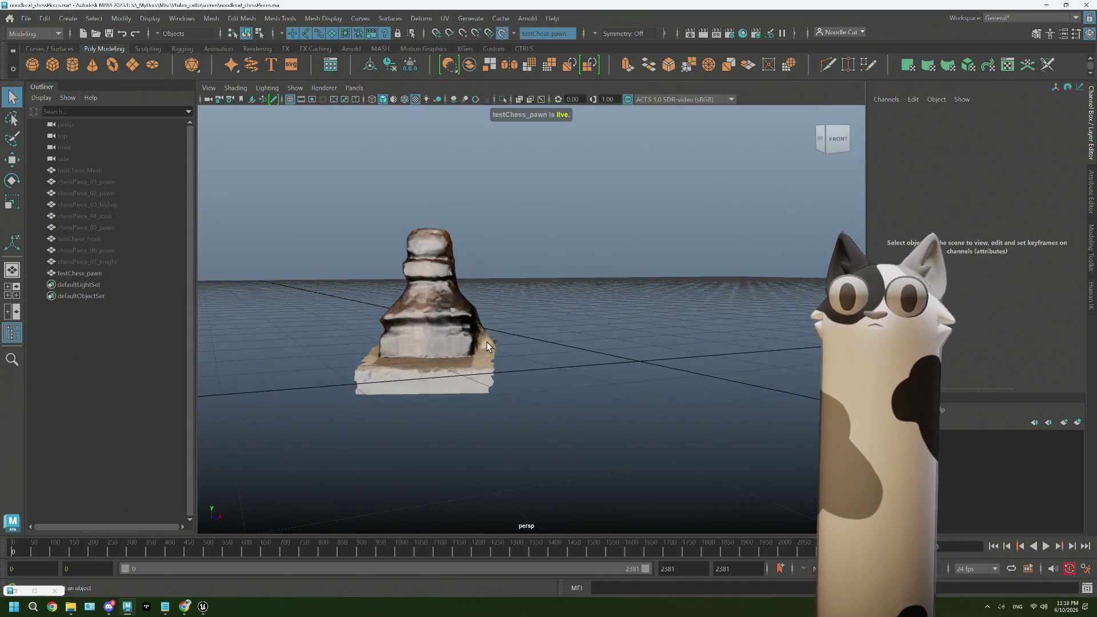
pyautogui.moveTo(574, 319)
pyautogui.keyDown('alt'); pyautogui.mouseDown()
pyautogui.moveTo(566, 348)
pyautogui.moveTo(441, 338)
pyautogui.moveTo(707, 258)
pyautogui.mouseUp(); pyautogui.keyUp('alt')
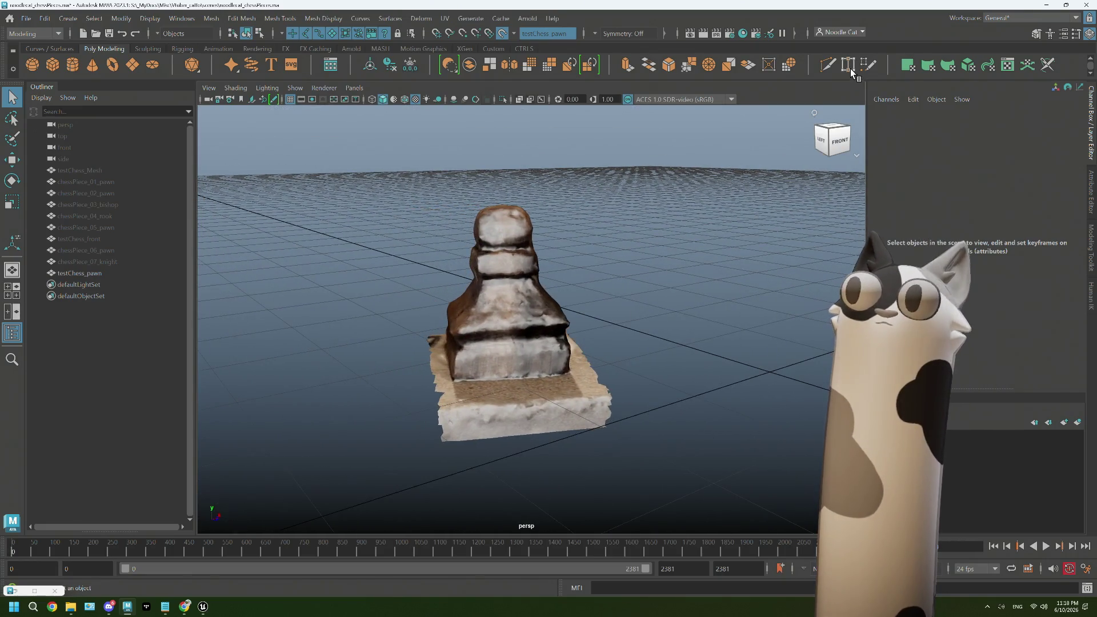
pyautogui.click(867, 65)
pyautogui.scroll(2, 454, 379)
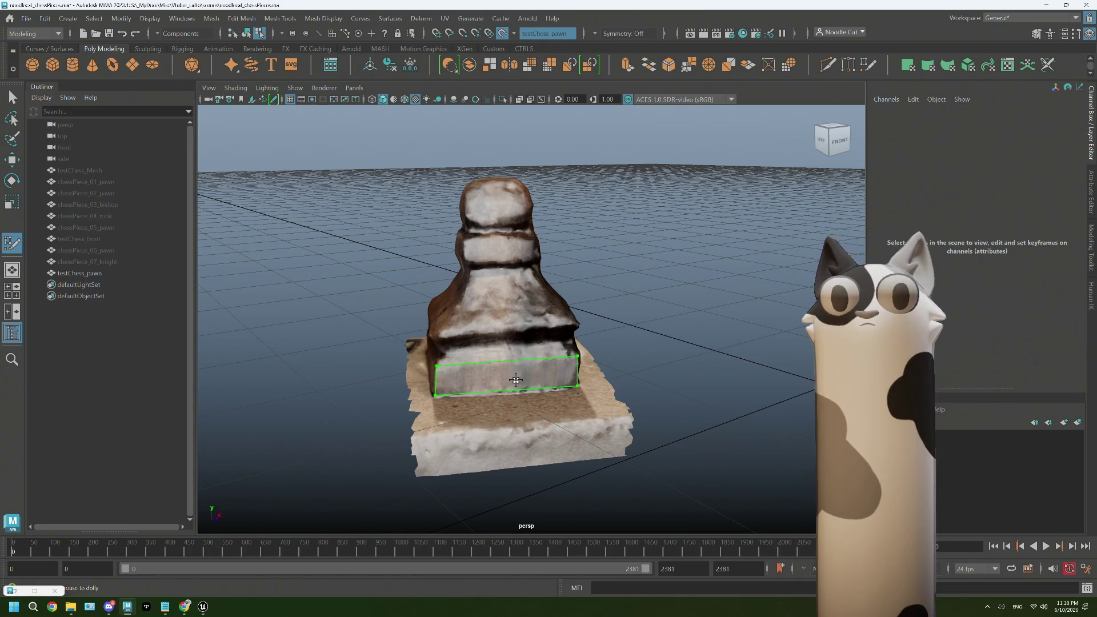
pyautogui.keyDown('shift'); pyautogui.click(491, 374); pyautogui.keyUp('shift')
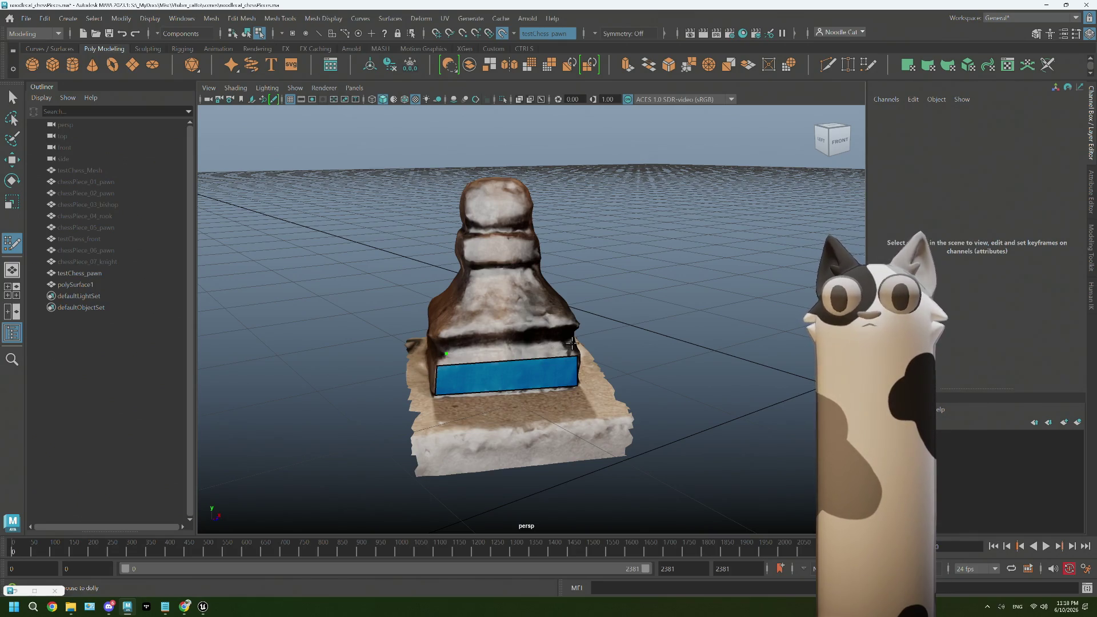
pyautogui.keyDown('shift'); pyautogui.click(506, 350); pyautogui.keyUp('shift')
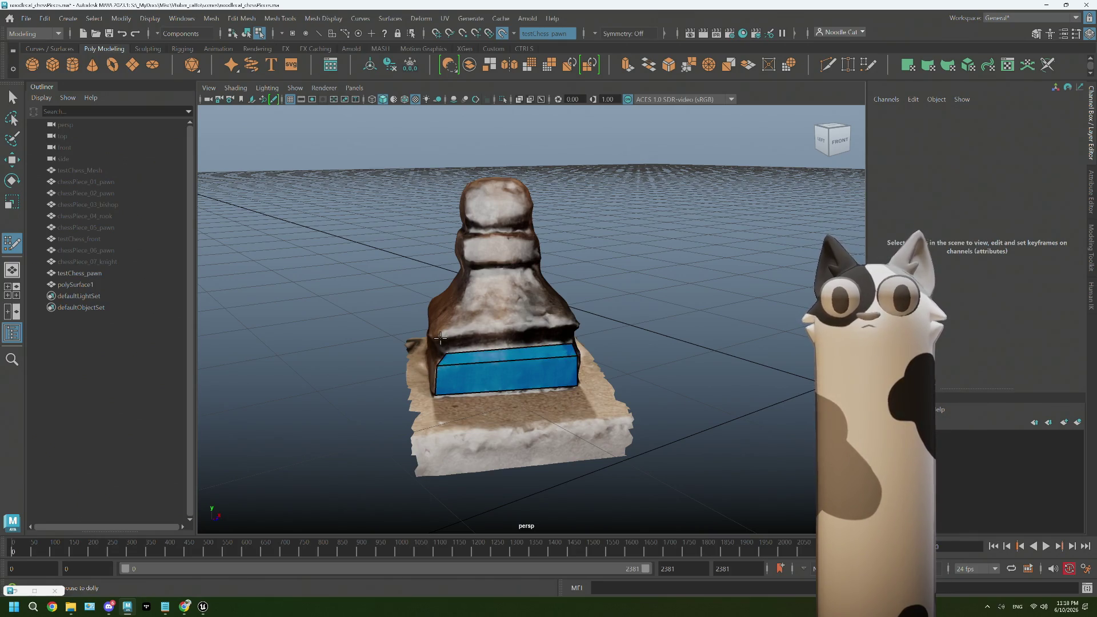
pyautogui.click(578, 326)
pyautogui.keyDown('shift'); pyautogui.click(497, 340); pyautogui.keyUp('shift')
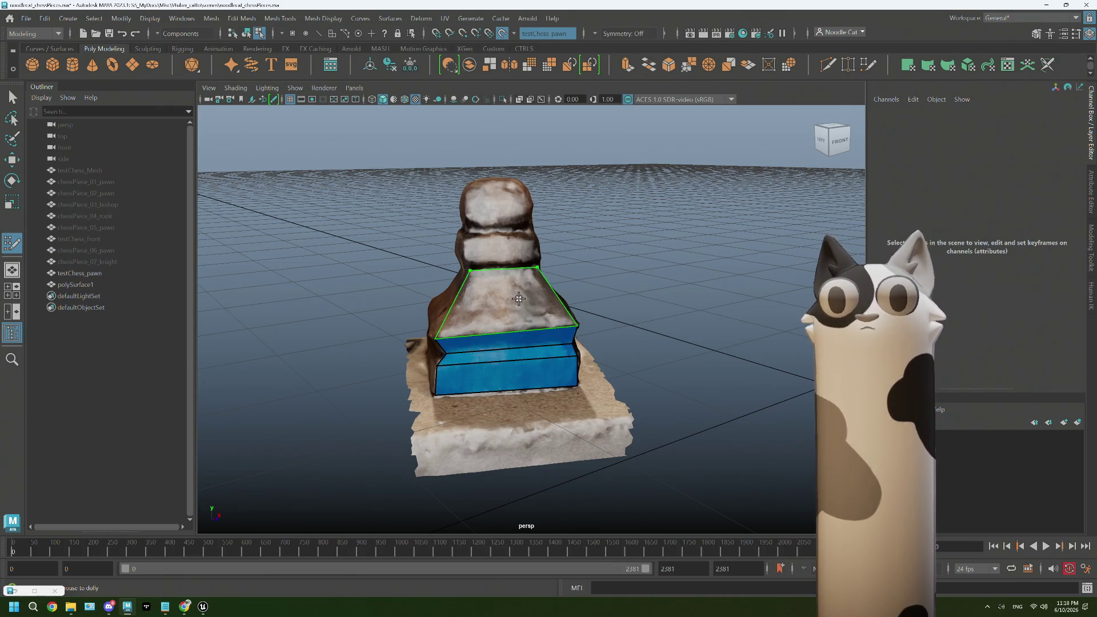
# - Place two dots on the head's upper edge and fill a quad down to the strip below
pyautogui.keyDown('alt'); pyautogui.moveTo(537, 266); pyautogui.dragTo(488, 255); pyautogui.keyUp('alt')
pyautogui.scroll(5, 481, 278)
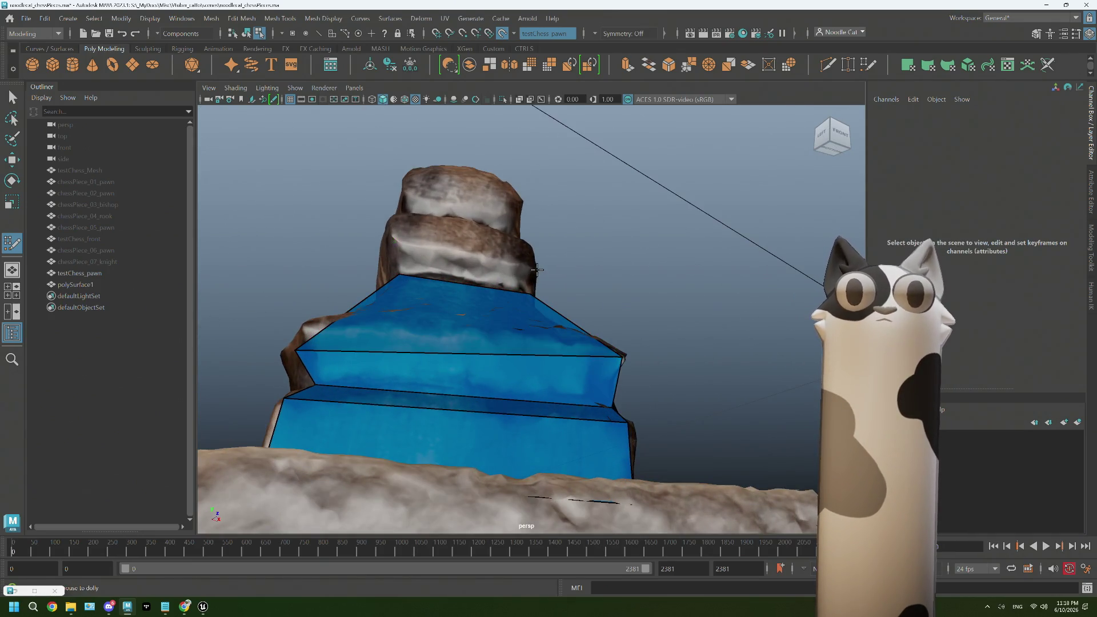
pyautogui.keyDown('alt'); pyautogui.moveTo(494, 270); pyautogui.dragTo(407, 270); pyautogui.keyUp('alt')
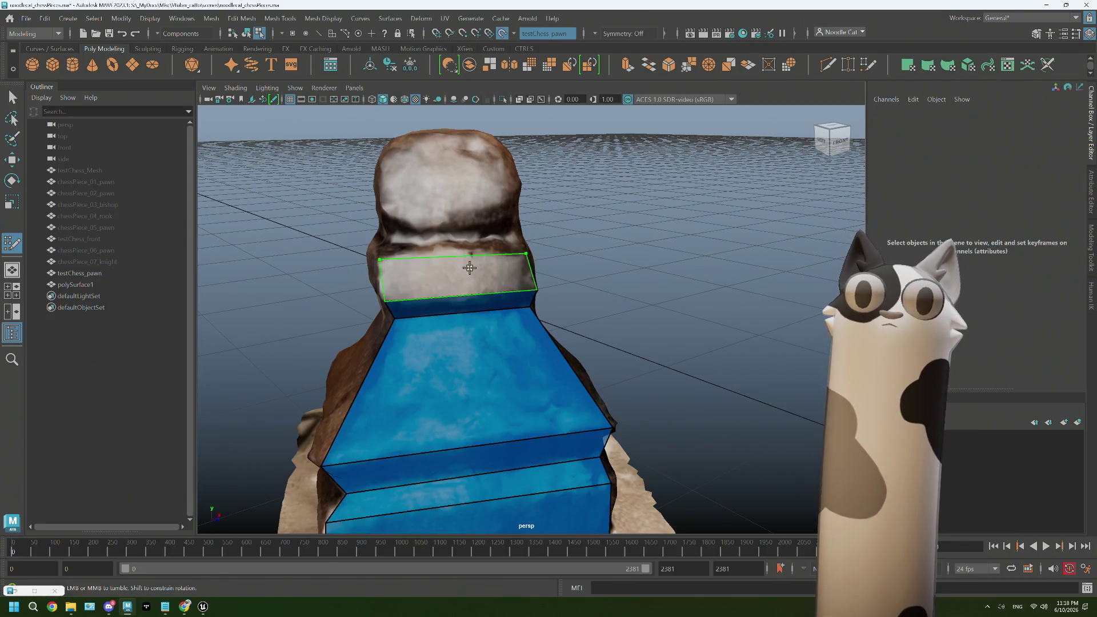
pyautogui.keyDown('alt'); pyautogui.moveTo(525, 252); pyautogui.dragTo(395, 257); pyautogui.keyUp('alt')
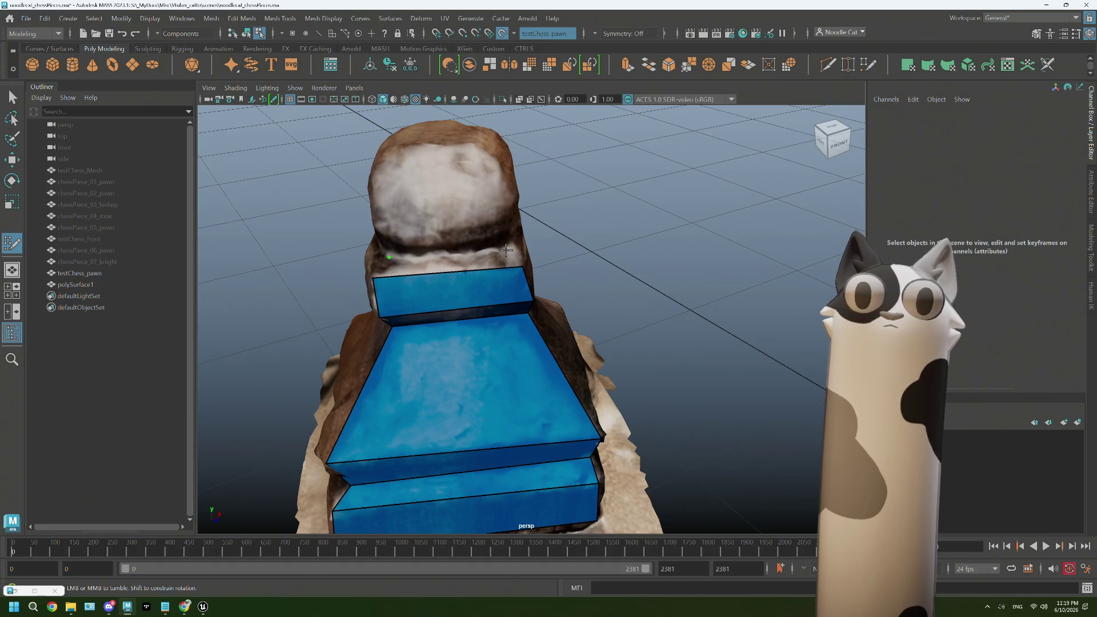
pyautogui.keyDown('alt'); pyautogui.moveTo(506, 250); pyautogui.dragTo(505, 212); pyautogui.keyUp('alt')
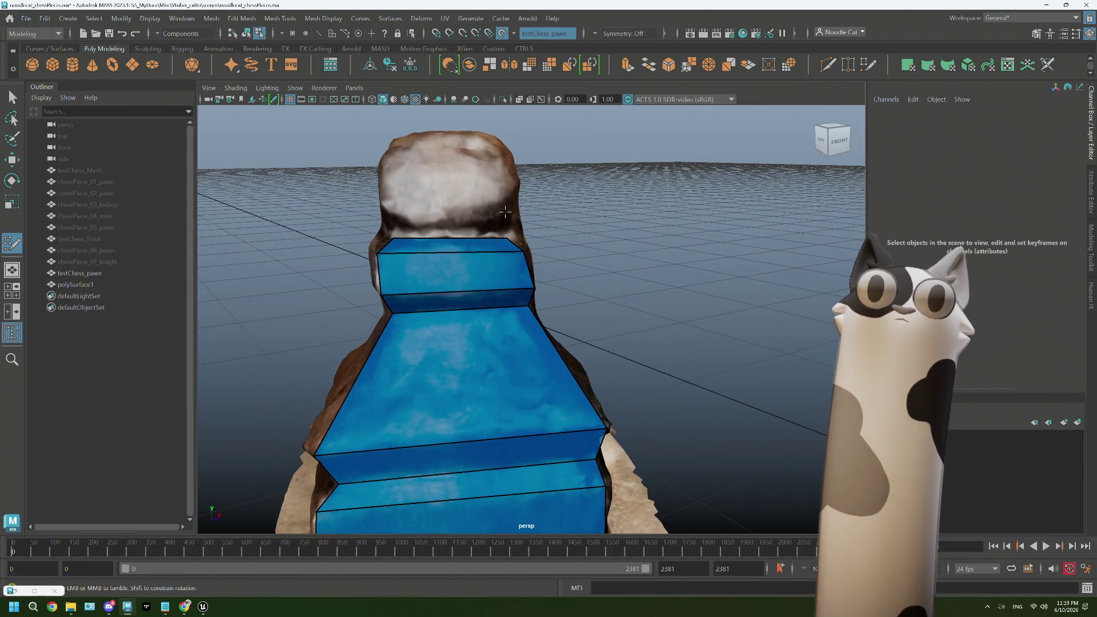
pyautogui.click(384, 211)
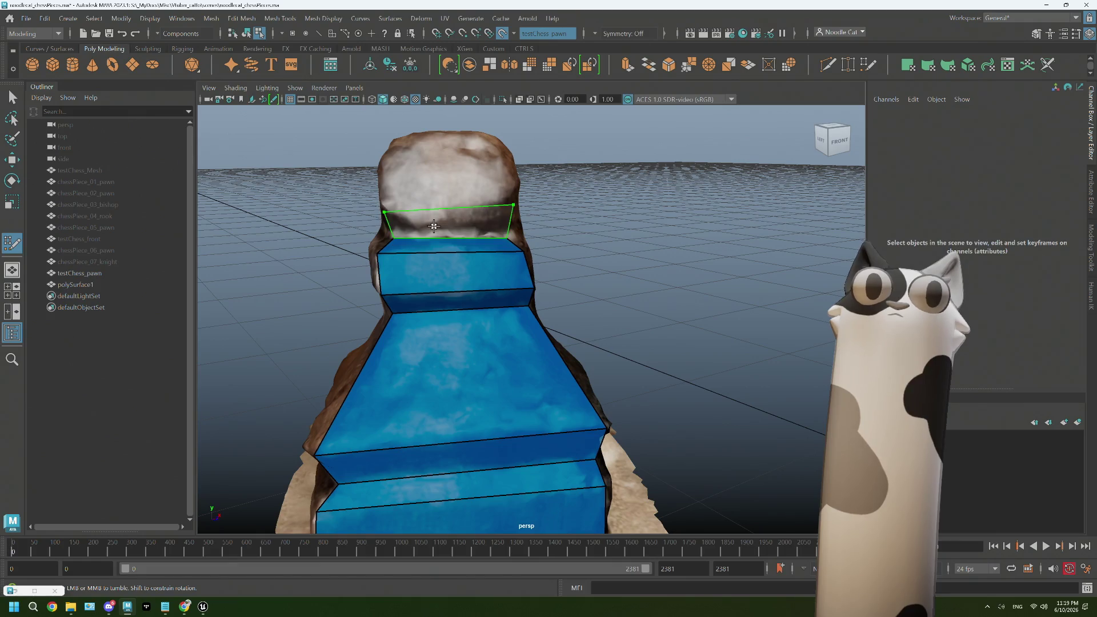
pyautogui.keyDown('shift'); pyautogui.click(387, 197); pyautogui.keyUp('shift')
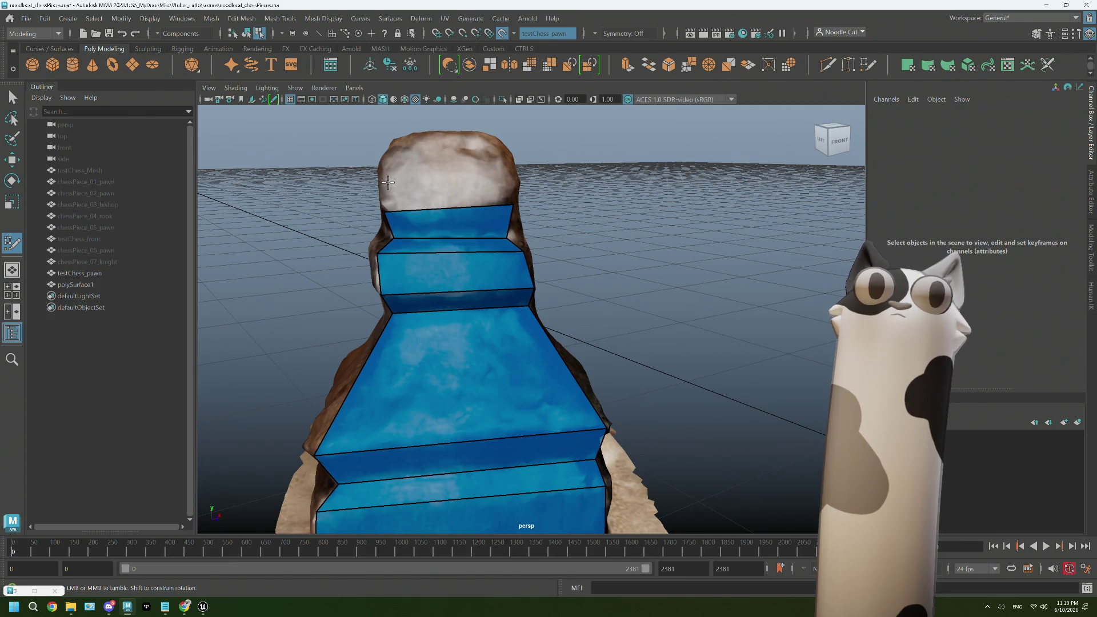
pyautogui.keyDown('shift'); pyautogui.click(488, 186); pyautogui.keyUp('shift')
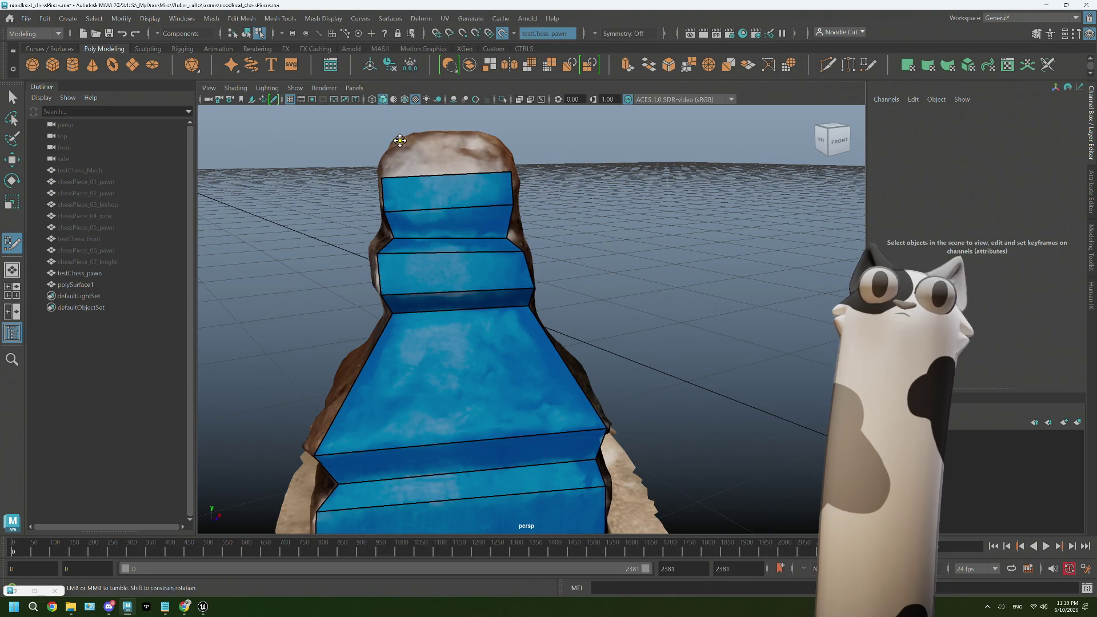
# - Fill a quad across the top band of the pawn's head, pulling its corner to the edge
pyautogui.keyDown('alt'); pyautogui.moveTo(458, 153); pyautogui.dragTo(383, 215); pyautogui.keyUp('alt')
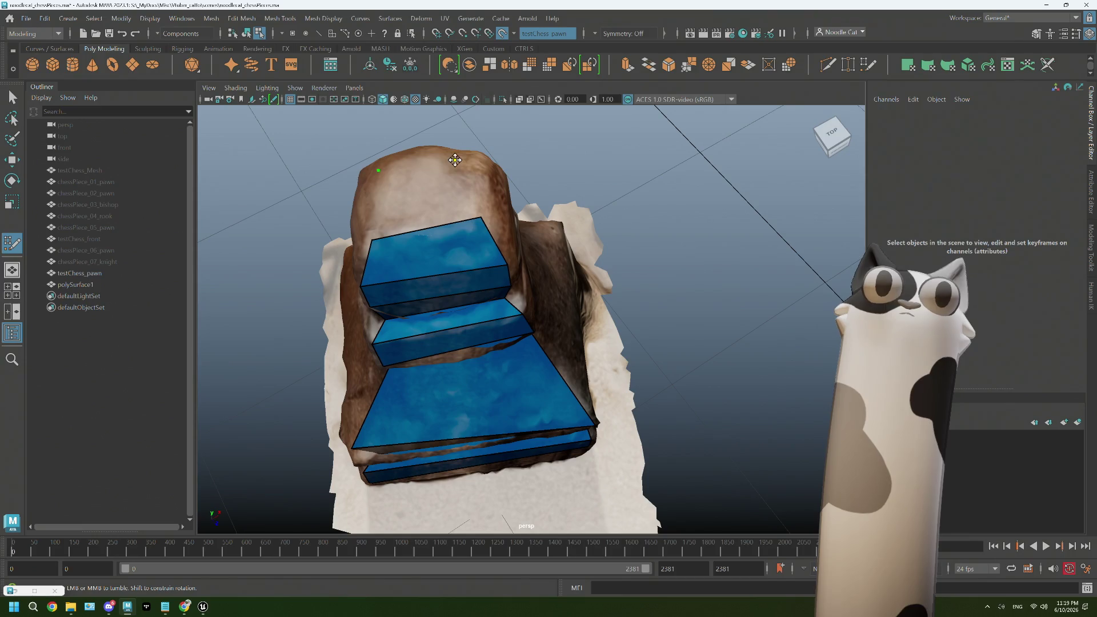
pyautogui.keyDown('shift'); pyautogui.click(434, 183); pyautogui.keyUp('shift')
pyautogui.moveTo(434, 184)
pyautogui.keyDown('alt'); pyautogui.mouseDown()
pyautogui.moveTo(392, 282)
pyautogui.moveTo(354, 232)
pyautogui.mouseUp(); pyautogui.keyUp('alt')
pyautogui.moveTo(446, 220); pyautogui.dragTo(456, 206)
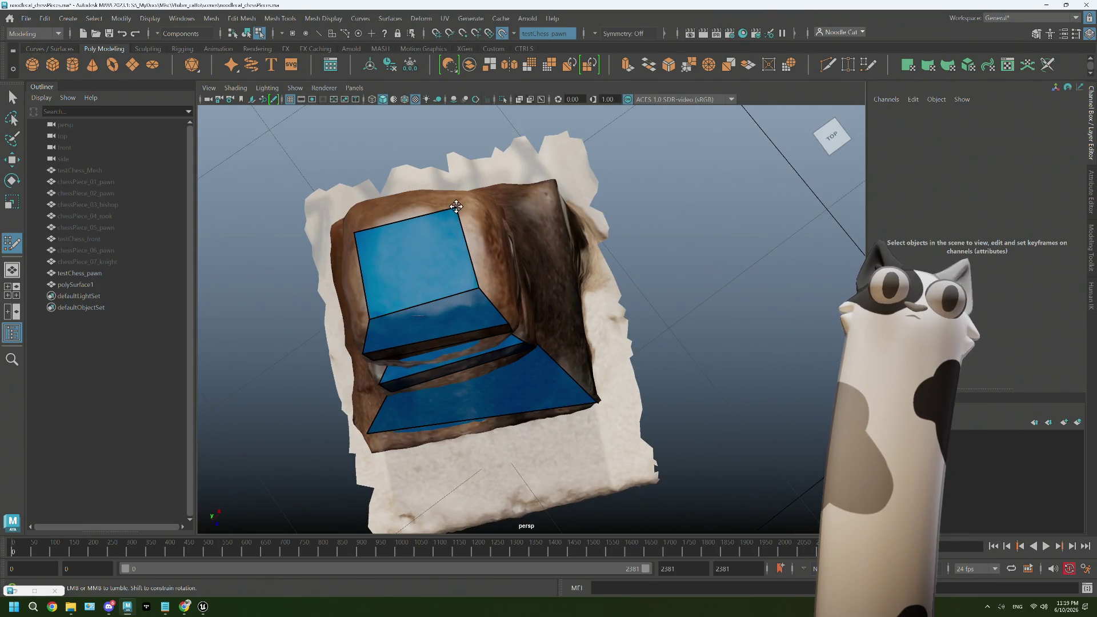
# - Fill quads below the head, levelling the middle edge, through the head's lower band
pyautogui.moveTo(397, 292)
pyautogui.keyDown('alt'); pyautogui.mouseDown()
pyautogui.moveTo(431, 269)
pyautogui.moveTo(444, 289)
pyautogui.moveTo(464, 247)
pyautogui.moveTo(447, 213)
pyautogui.moveTo(459, 199)
pyautogui.moveTo(474, 238)
pyautogui.mouseUp(); pyautogui.keyUp('alt')
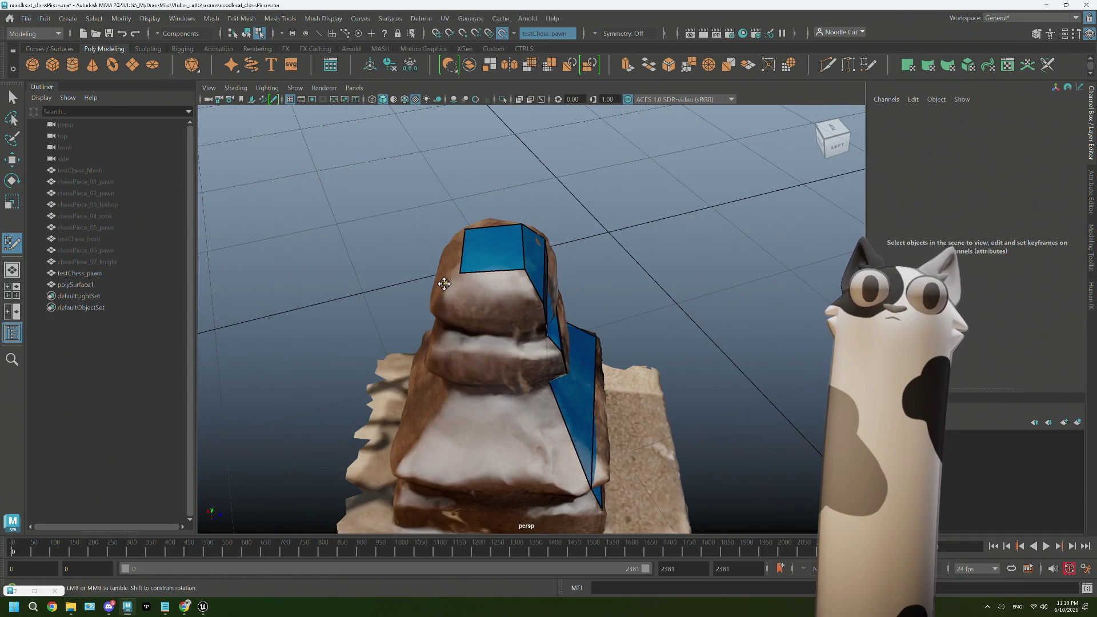
pyautogui.moveTo(489, 289)
pyautogui.keyDown('alt'); pyautogui.mouseDown()
pyautogui.moveTo(453, 235)
pyautogui.moveTo(477, 271)
pyautogui.mouseUp(); pyautogui.keyUp('alt')
pyautogui.keyDown('shift'); pyautogui.click(456, 260); pyautogui.keyUp('shift')
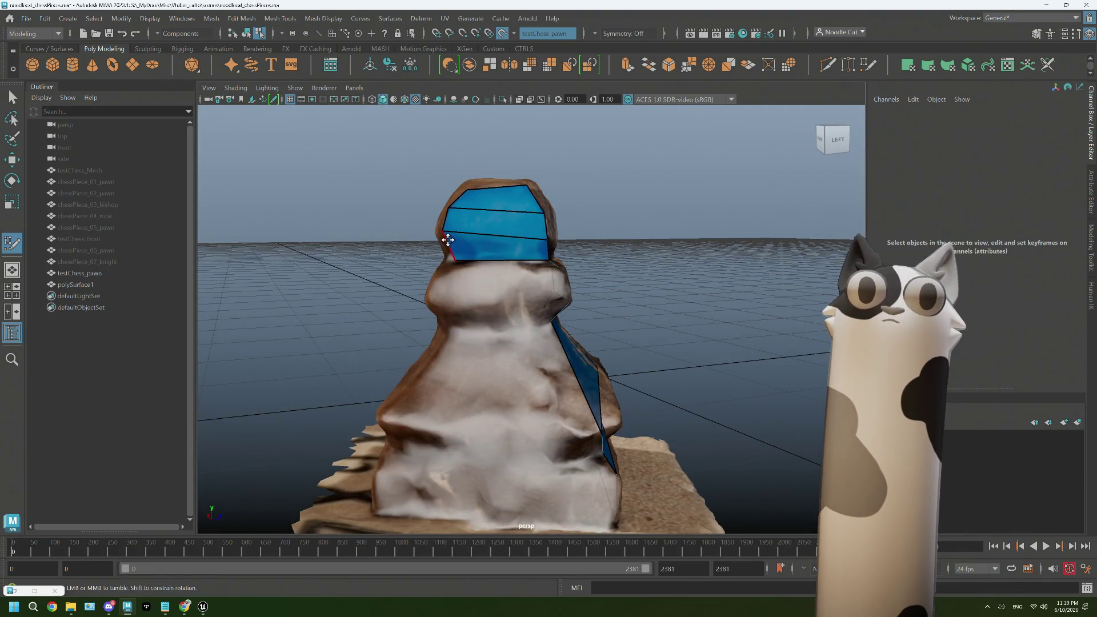
pyautogui.moveTo(445, 231); pyautogui.dragTo(443, 240)
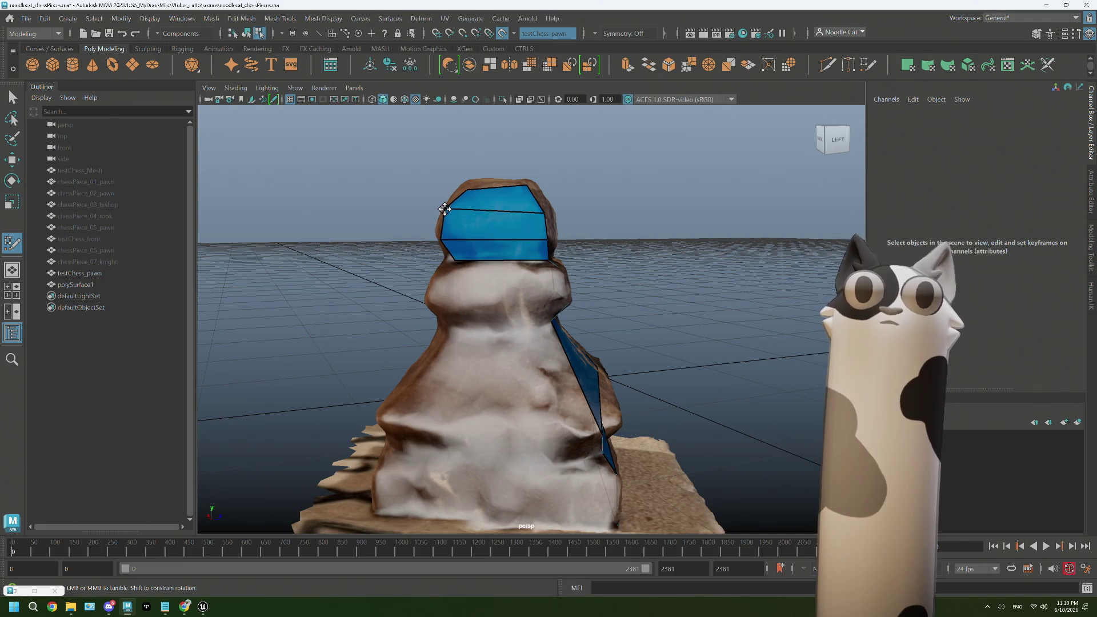
pyautogui.keyDown('alt'); pyautogui.moveTo(483, 200); pyautogui.dragTo(475, 228); pyautogui.keyUp('alt')
pyautogui.keyDown('alt'); pyautogui.moveTo(475, 228); pyautogui.dragTo(483, 284, button='right'); pyautogui.keyUp('alt')
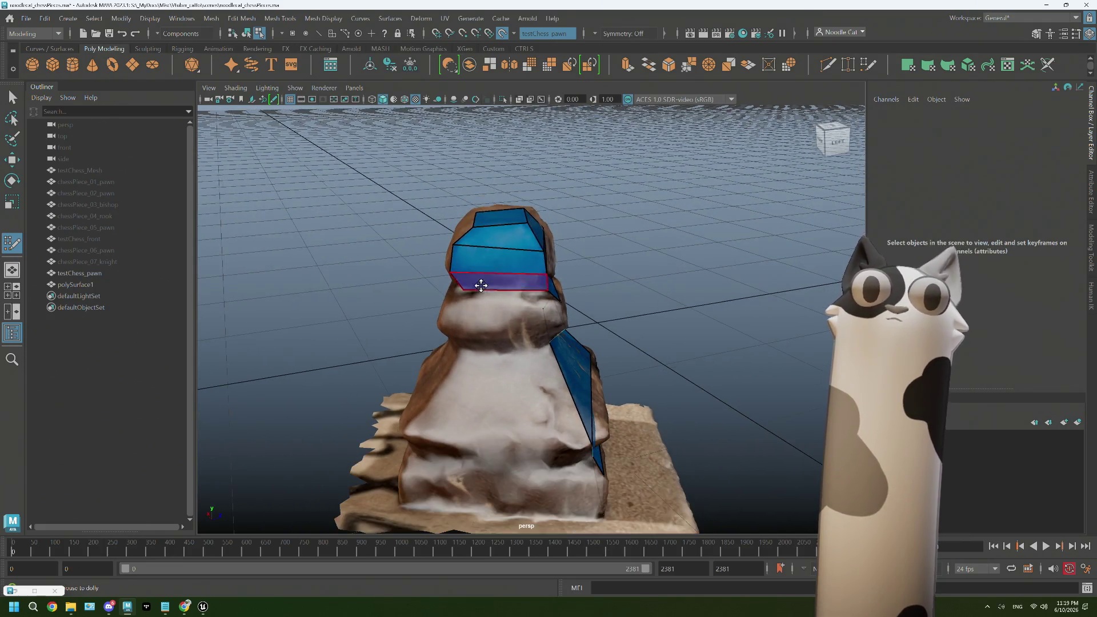
pyautogui.keyDown('shift'); pyautogui.click(491, 297); pyautogui.keyUp('shift')
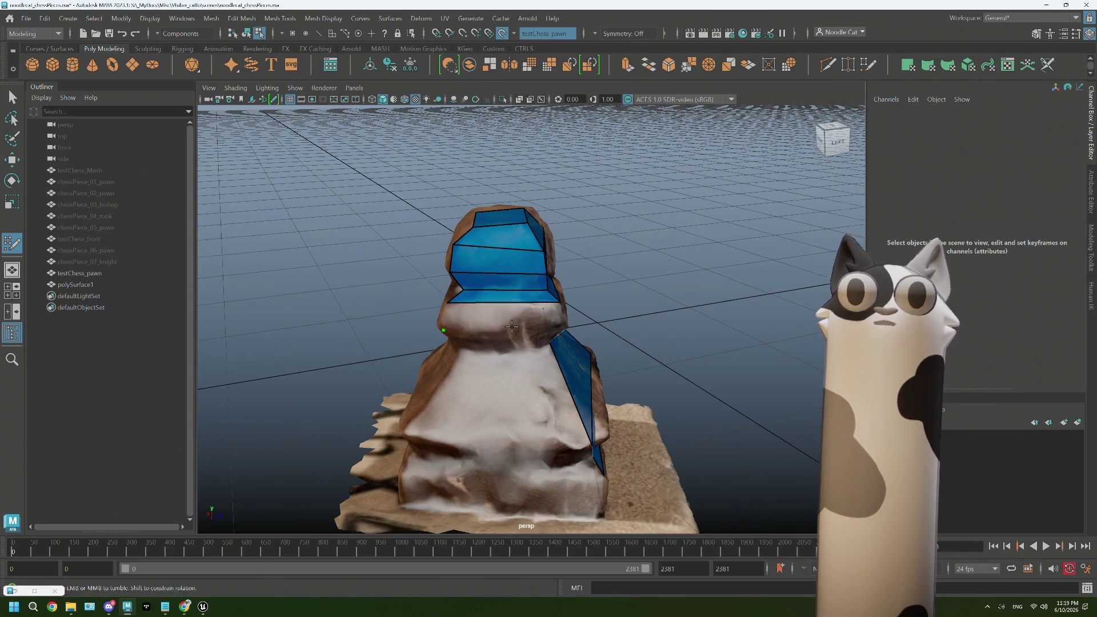
# - Fill the band and strip under the pawn's collar
pyautogui.keyDown('alt'); pyautogui.moveTo(502, 319); pyautogui.dragTo(469, 304); pyautogui.keyUp('alt')
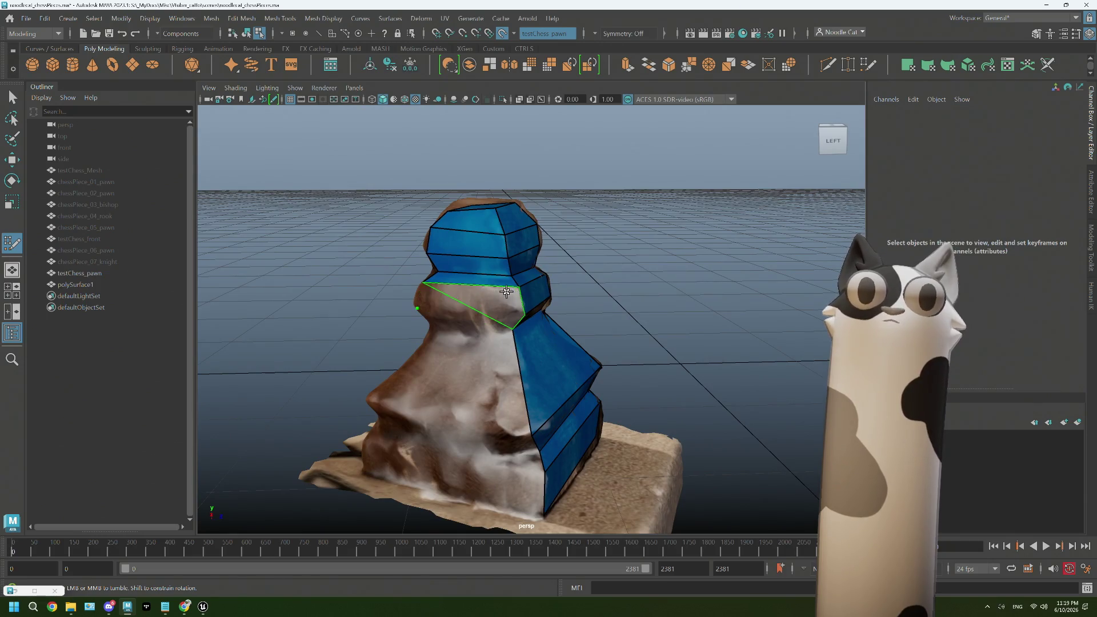
pyautogui.keyDown('alt'); pyautogui.moveTo(507, 292); pyautogui.dragTo(507, 290); pyautogui.keyUp('alt')
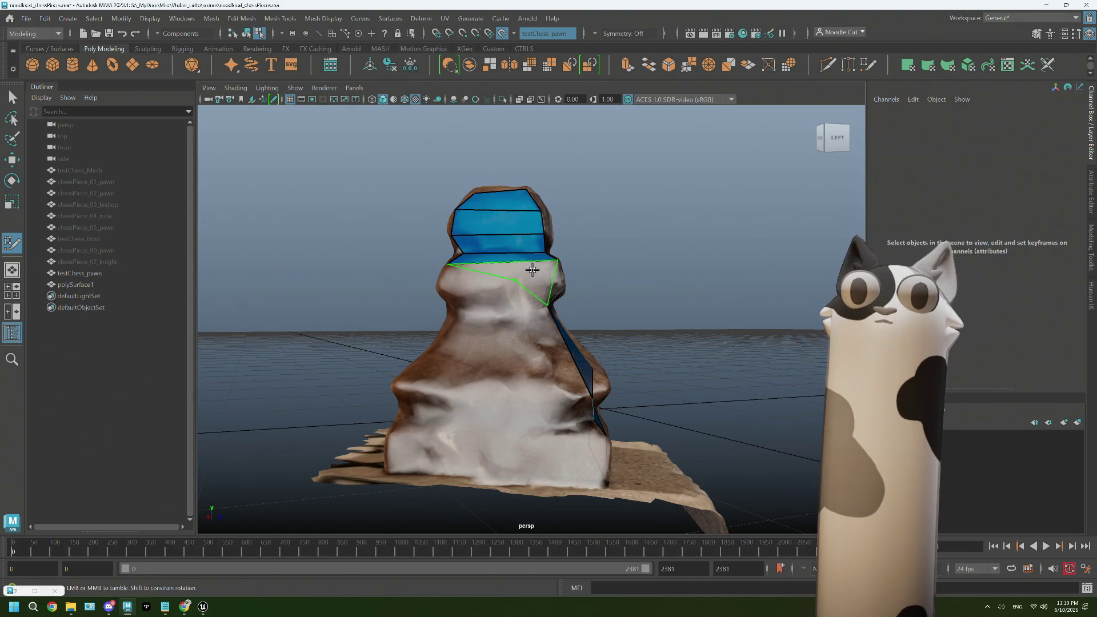
pyautogui.keyDown('alt'); pyautogui.moveTo(543, 274); pyautogui.dragTo(505, 287); pyautogui.keyUp('alt')
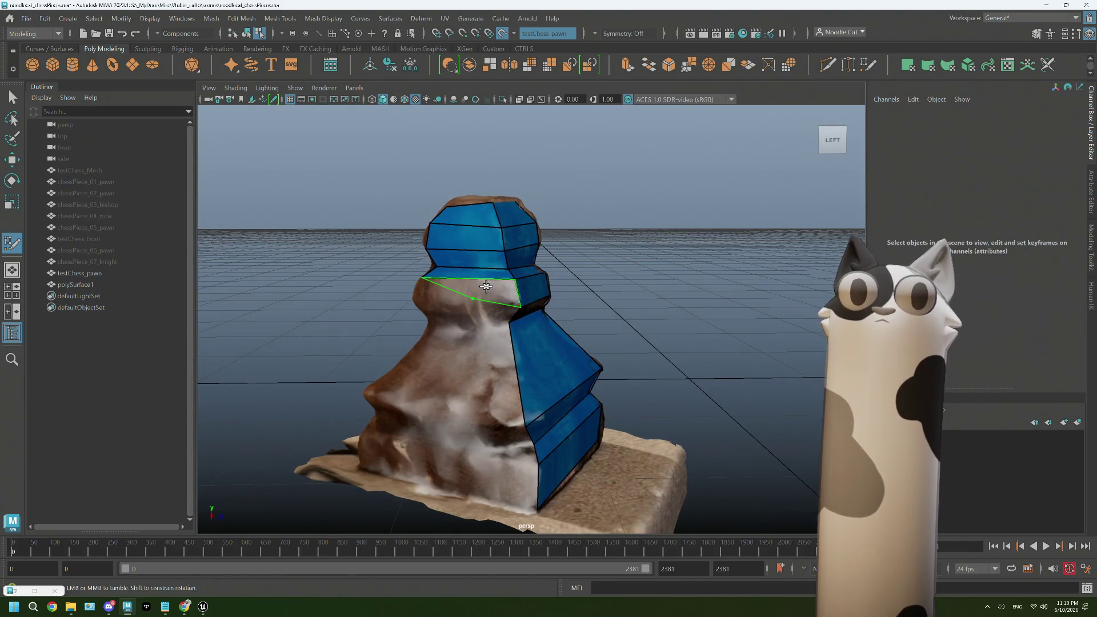
pyautogui.keyDown('shift'); pyautogui.click(480, 292); pyautogui.keyUp('shift')
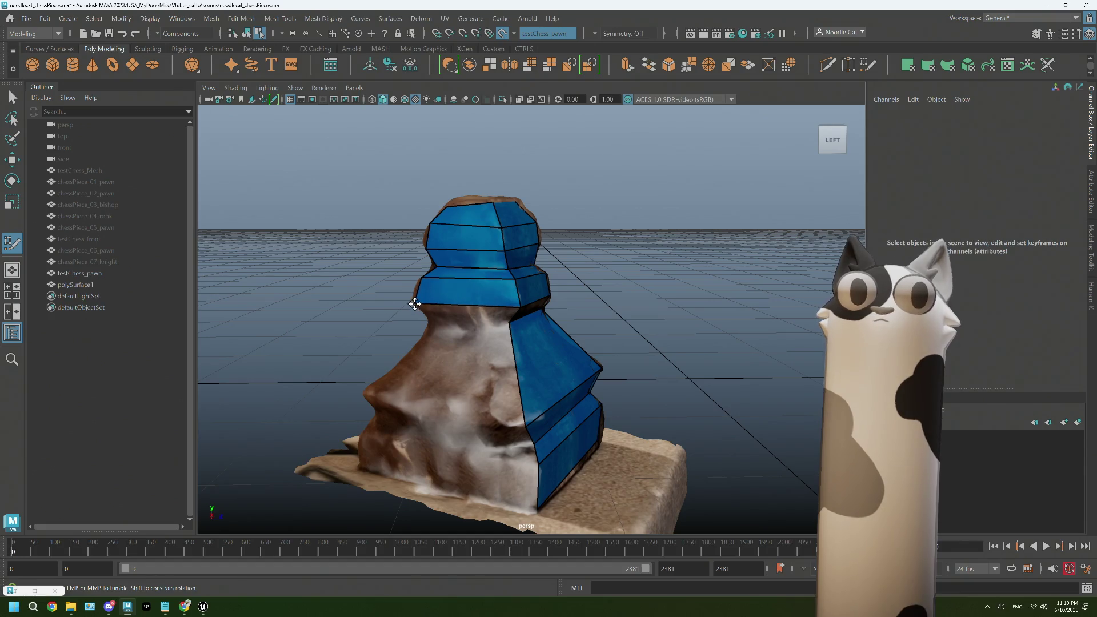
pyautogui.keyDown('alt'); pyautogui.moveTo(414, 304); pyautogui.dragTo(443, 303); pyautogui.keyUp('alt')
pyautogui.keyDown('shift'); pyautogui.click(485, 296); pyautogui.keyUp('shift')
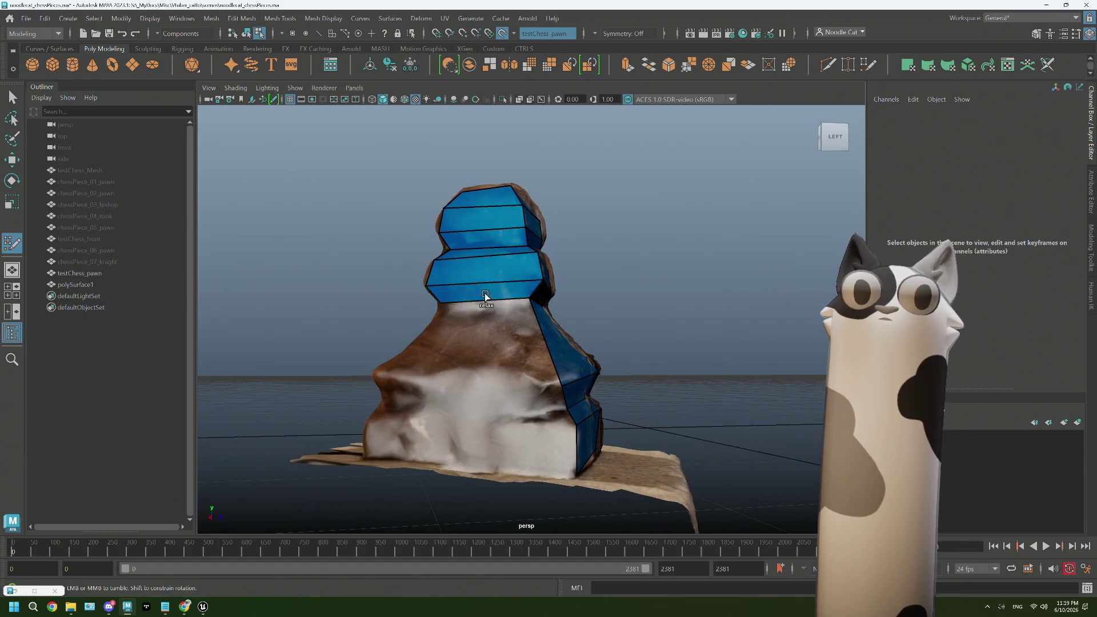
# - Fill faces from the collar down the pawn's body to its base
pyautogui.click(377, 372)
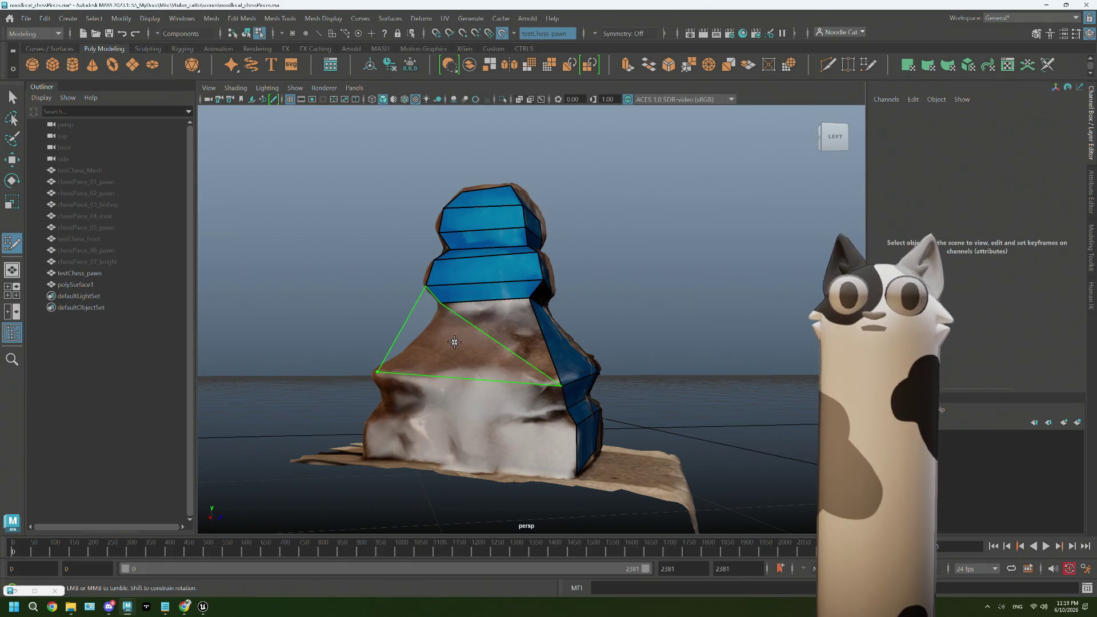
pyautogui.keyDown('shift'); pyautogui.click(480, 332); pyautogui.keyUp('shift')
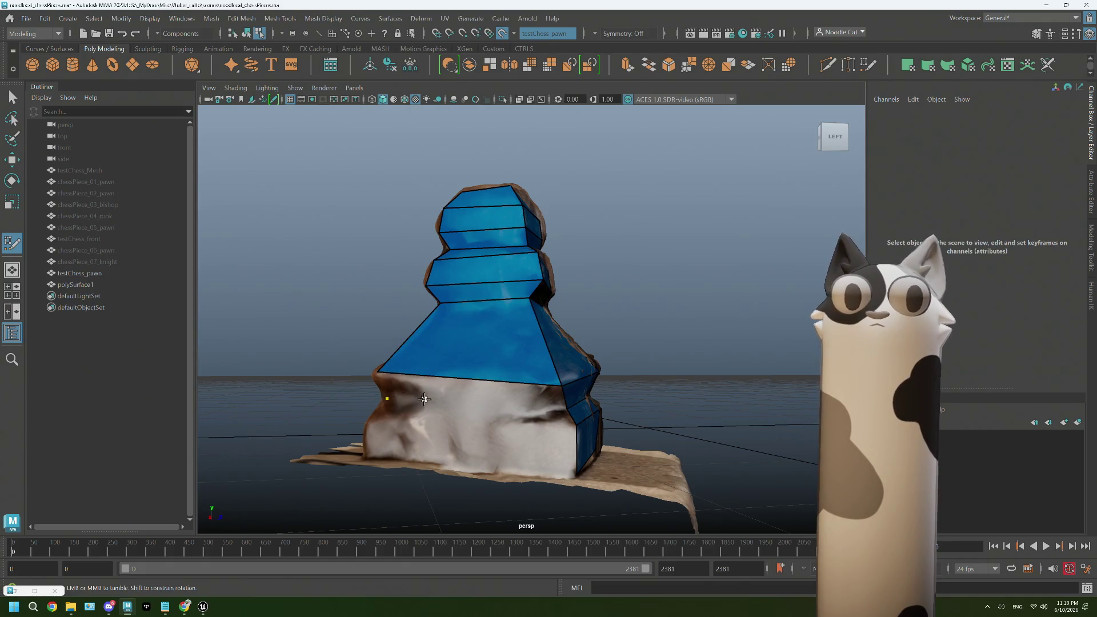
pyautogui.keyDown('shift'); pyautogui.click(478, 392); pyautogui.keyUp('shift')
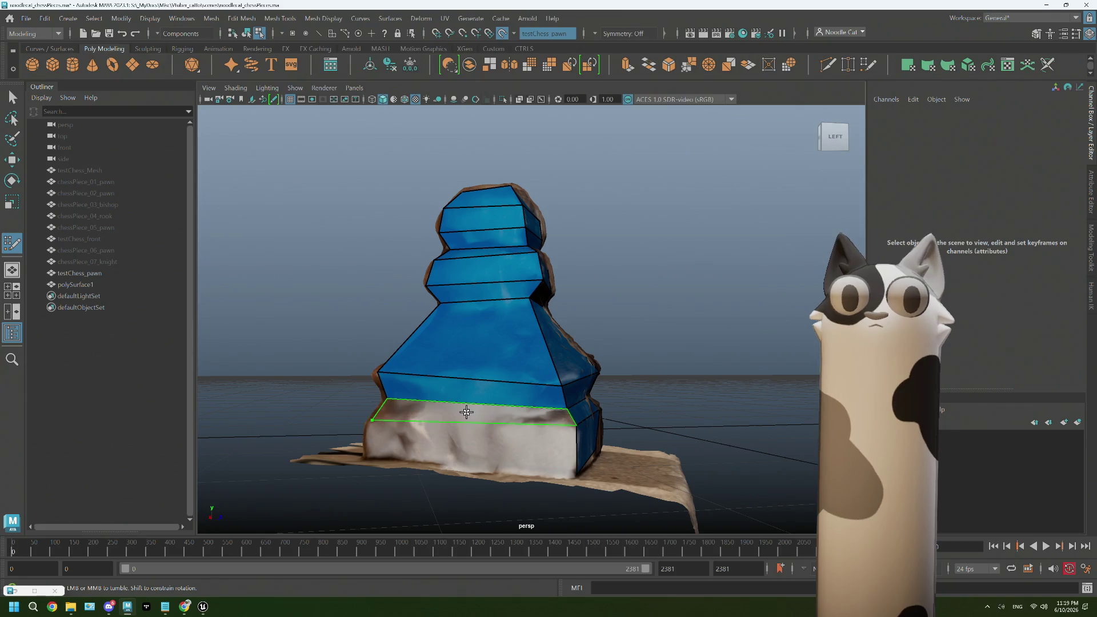
pyautogui.keyDown('shift'); pyautogui.click(475, 412); pyautogui.keyUp('shift')
pyautogui.keyDown('shift'); pyautogui.click(508, 444); pyautogui.keyUp('shift')
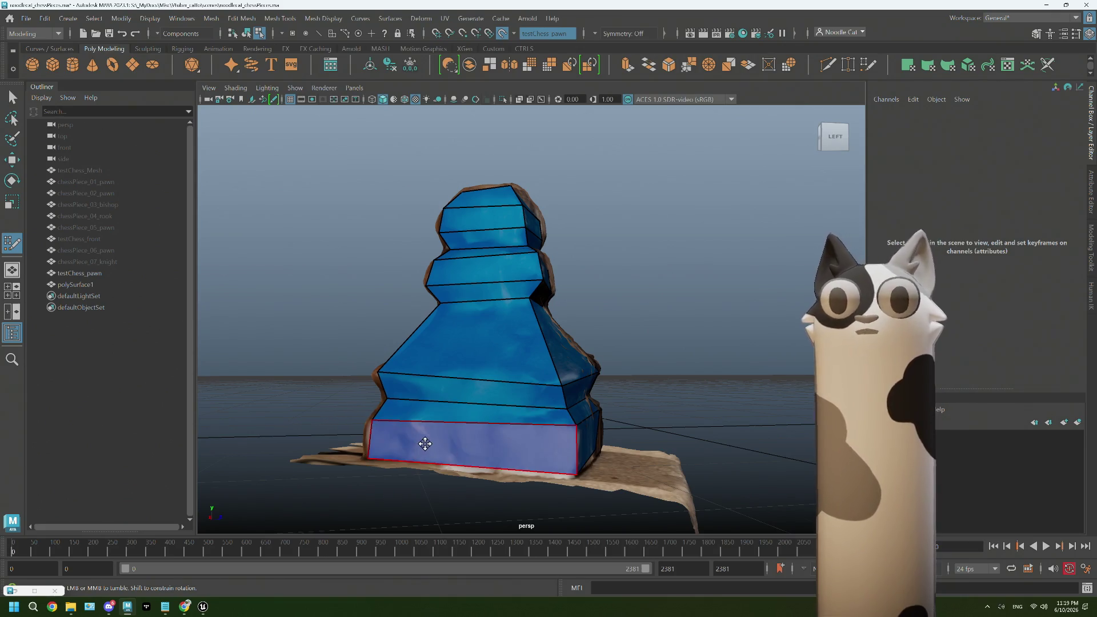
# - Add base faces around the back, stretching them up to match the scan
pyautogui.keyDown('alt'); pyautogui.moveTo(424, 442); pyautogui.dragTo(485, 446); pyautogui.keyUp('alt')
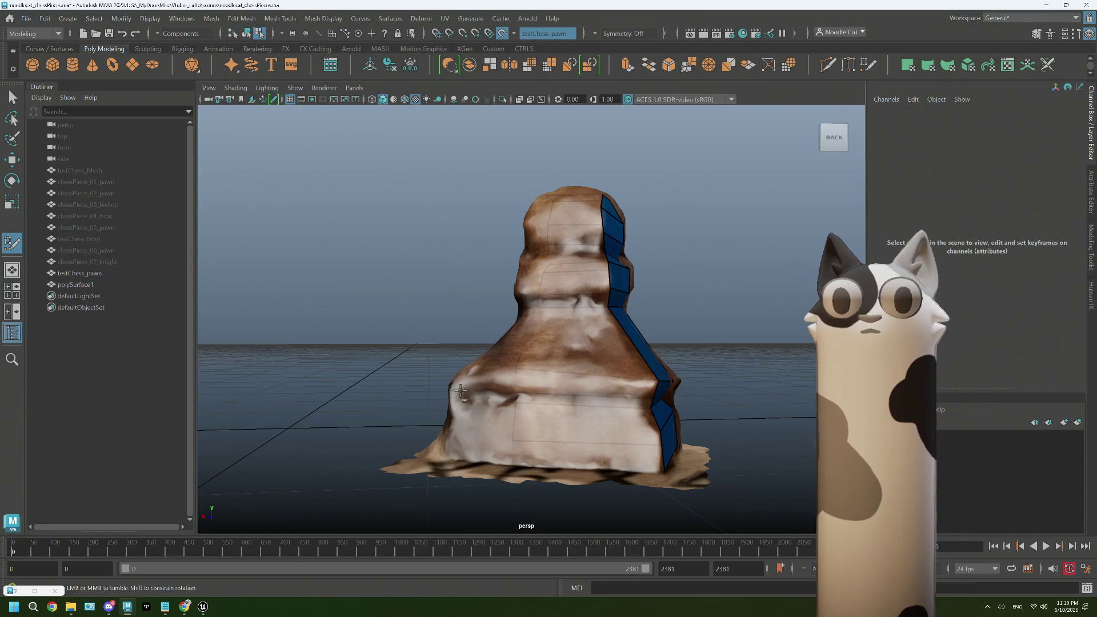
pyautogui.click(455, 426)
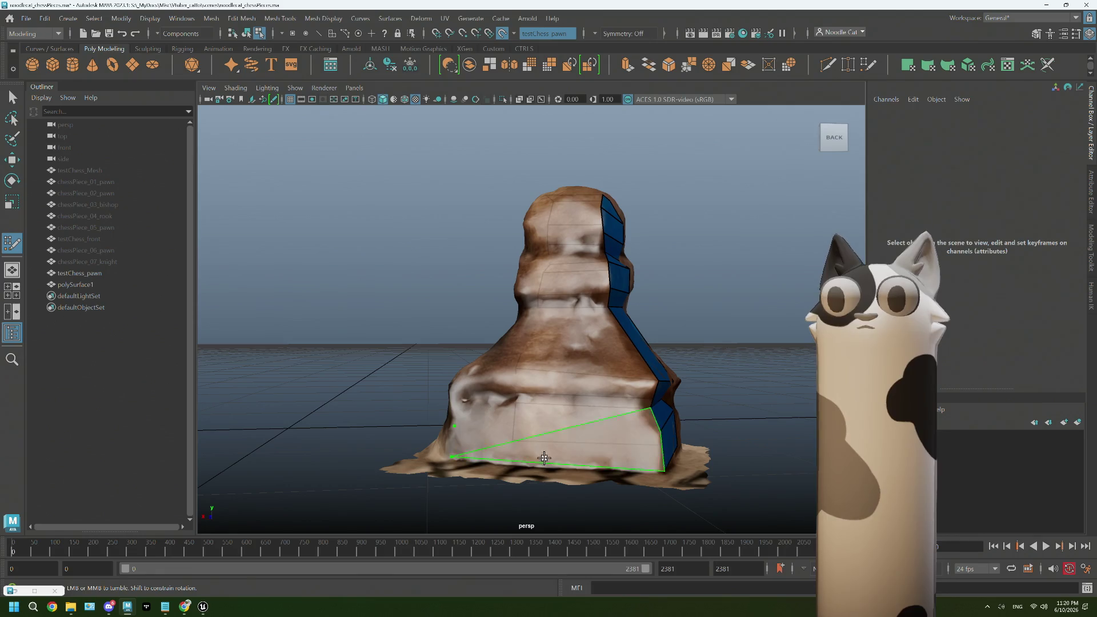
pyautogui.moveTo(545, 458)
pyautogui.keyDown('alt'); pyautogui.mouseDown()
pyautogui.moveTo(538, 441)
pyautogui.moveTo(592, 395)
pyautogui.moveTo(641, 463)
pyautogui.mouseUp(); pyautogui.keyUp('alt')
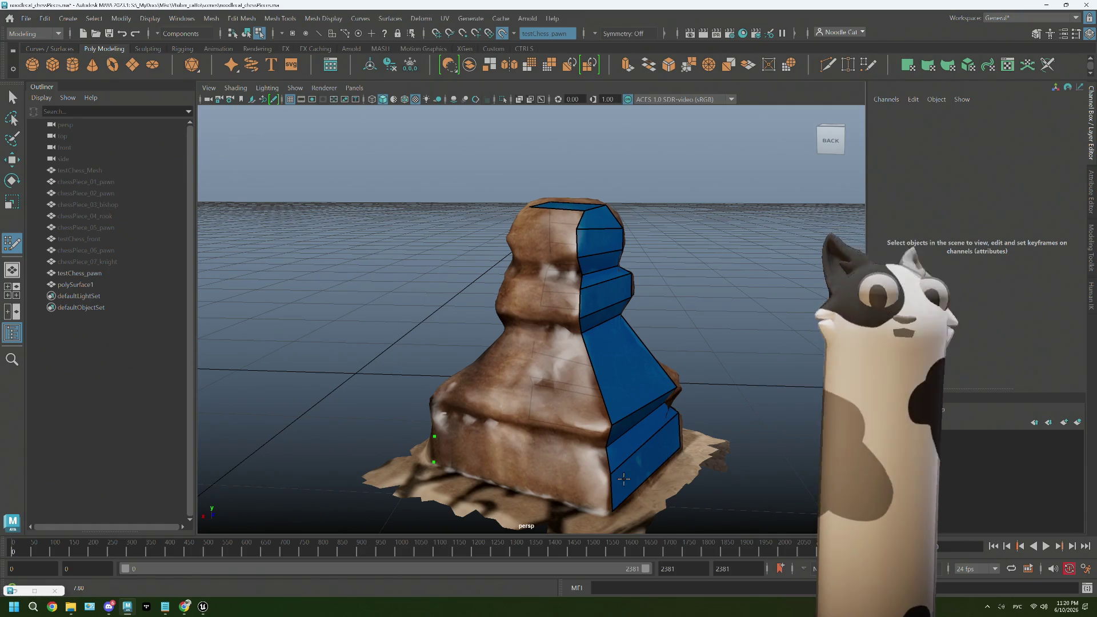
pyautogui.click(469, 447)
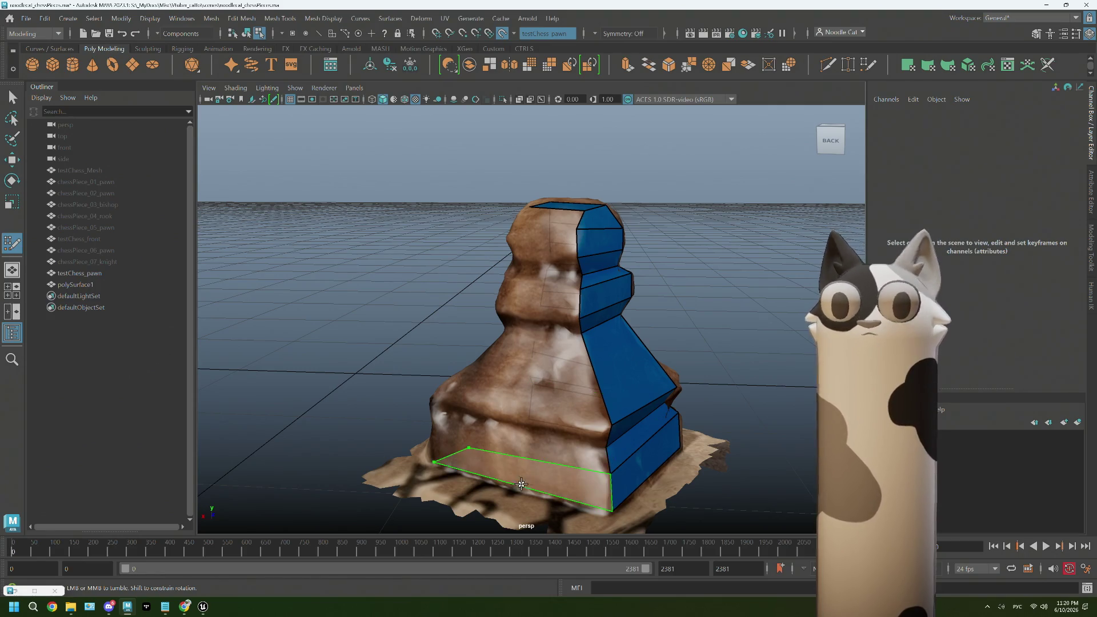
pyautogui.keyDown('shift'); pyautogui.click(522, 484); pyautogui.keyUp('shift')
pyautogui.moveTo(468, 446)
pyautogui.mouseDown()
pyautogui.moveTo(431, 432)
pyautogui.moveTo(439, 400)
pyautogui.mouseUp()
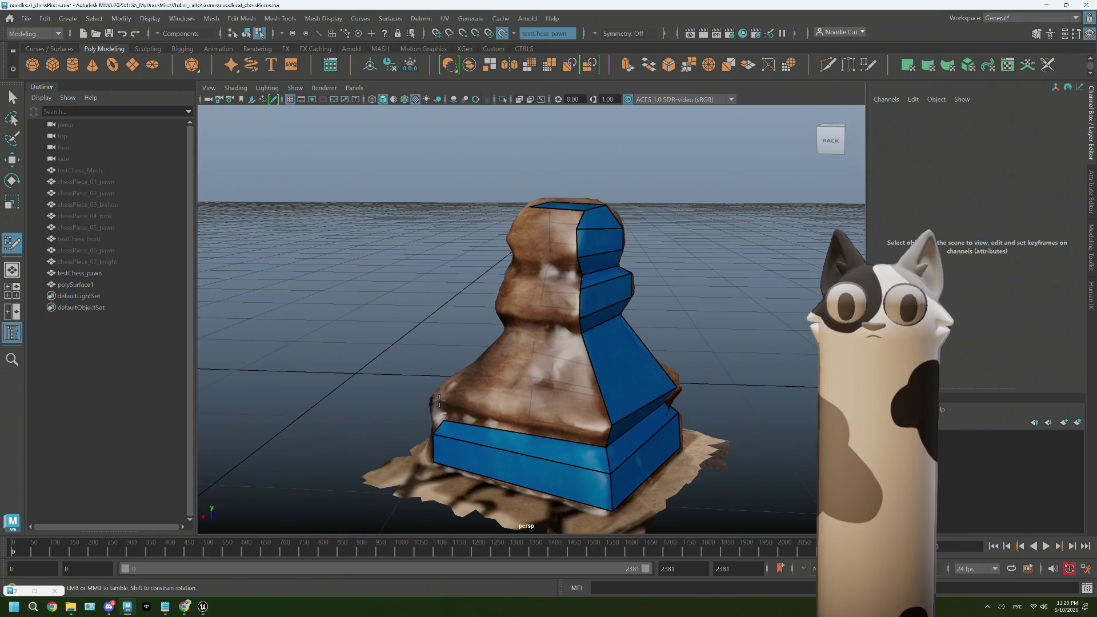
pyautogui.keyDown('shift'); pyautogui.click(471, 418); pyautogui.keyUp('shift')
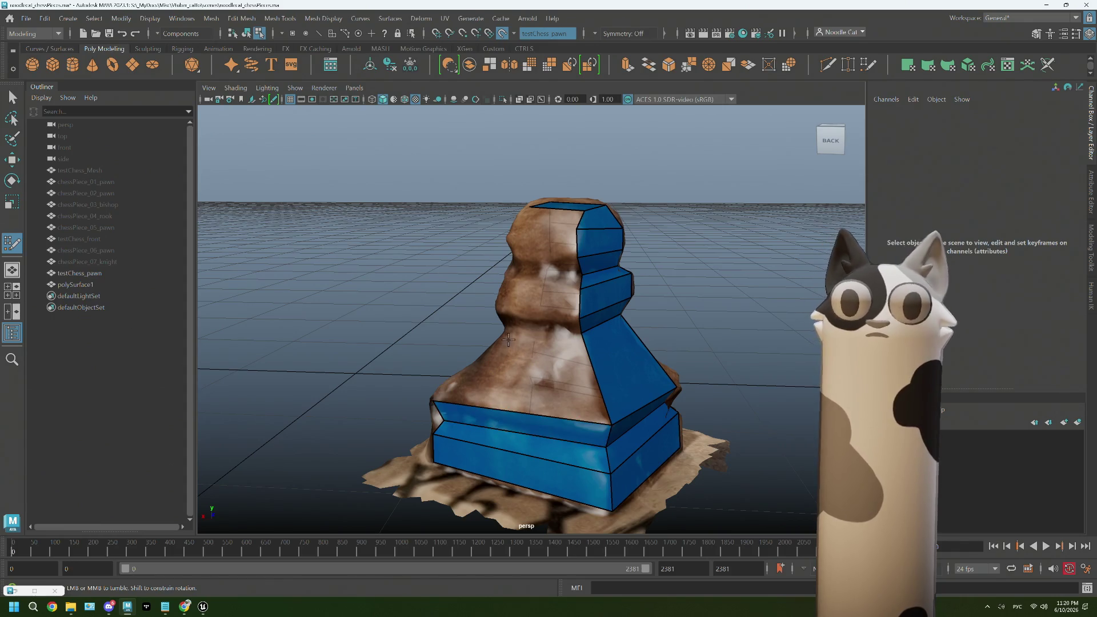
pyautogui.keyDown('alt'); pyautogui.moveTo(548, 383); pyautogui.dragTo(519, 336); pyautogui.keyUp('alt')
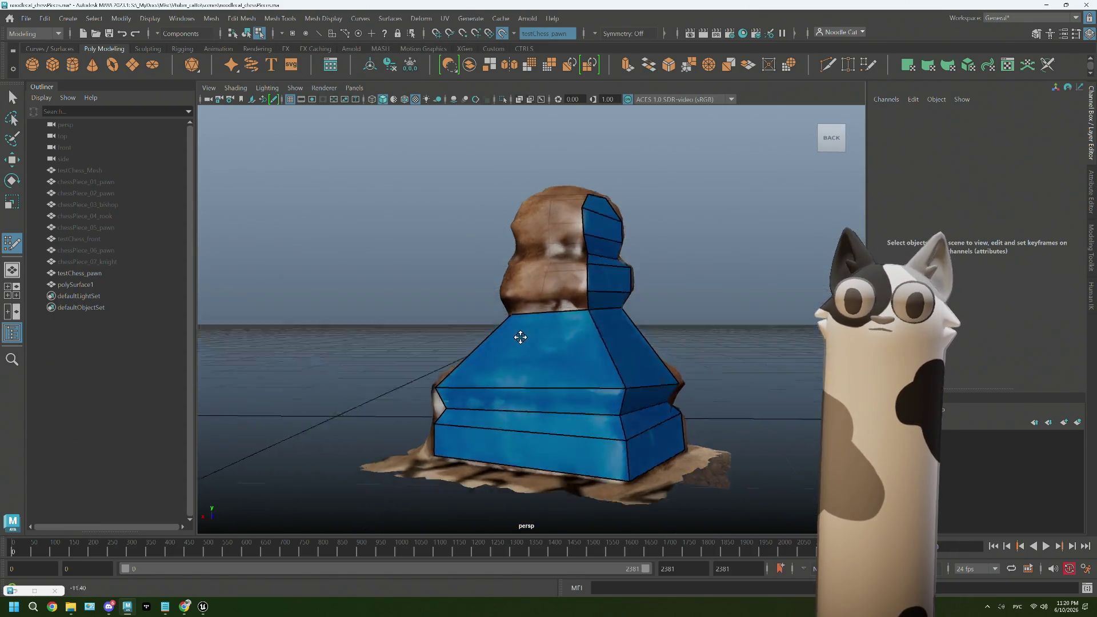
# - Fill quads under the pawn's head and across the head's front face
pyautogui.scroll(5, 559, 312)
pyautogui.keyDown('shift'); pyautogui.click(563, 271); pyautogui.keyUp('shift')
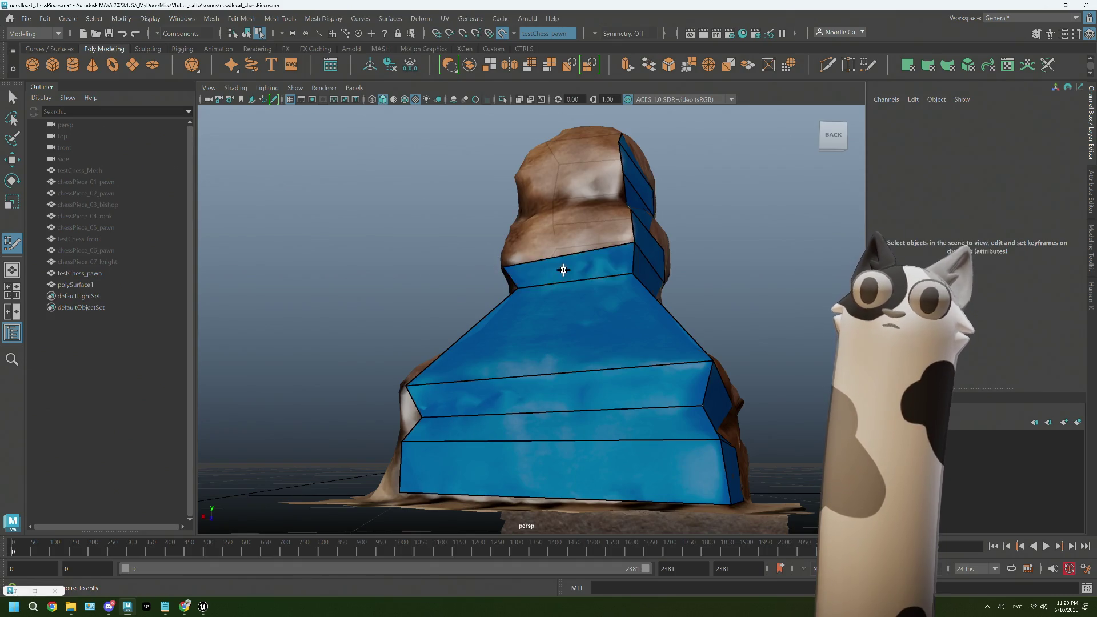
pyautogui.moveTo(517, 227)
pyautogui.keyDown('alt'); pyautogui.mouseDown()
pyautogui.moveTo(572, 294)
pyautogui.moveTo(563, 303)
pyautogui.moveTo(549, 272)
pyautogui.moveTo(590, 277)
pyautogui.moveTo(555, 255)
pyautogui.mouseUp(); pyautogui.keyUp('alt')
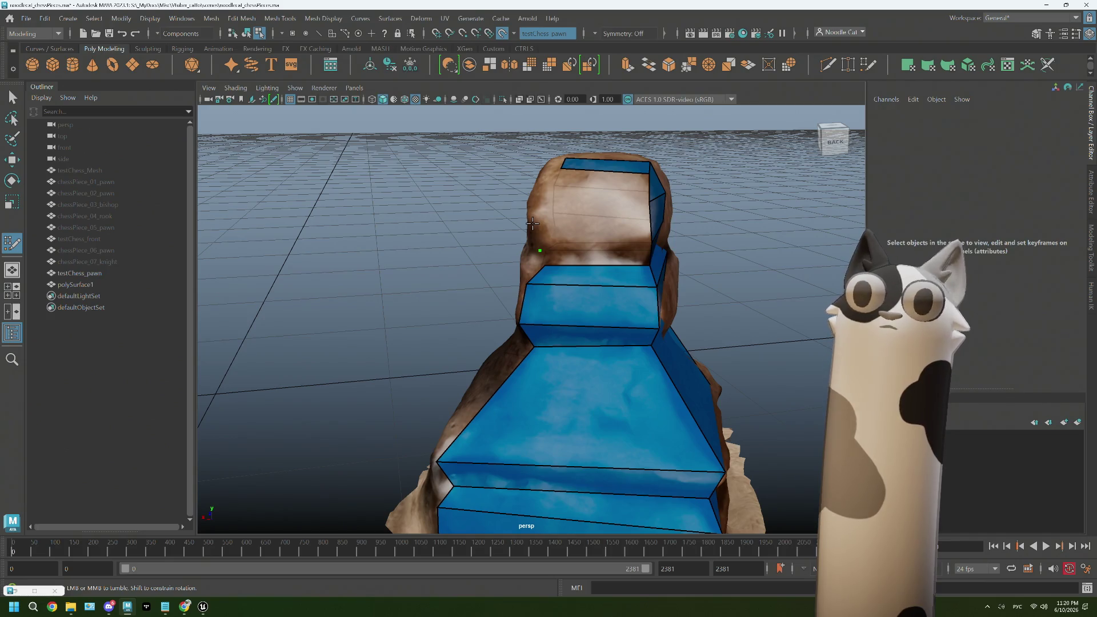
pyautogui.keyDown('shift'); pyautogui.click(595, 256); pyautogui.keyUp('shift')
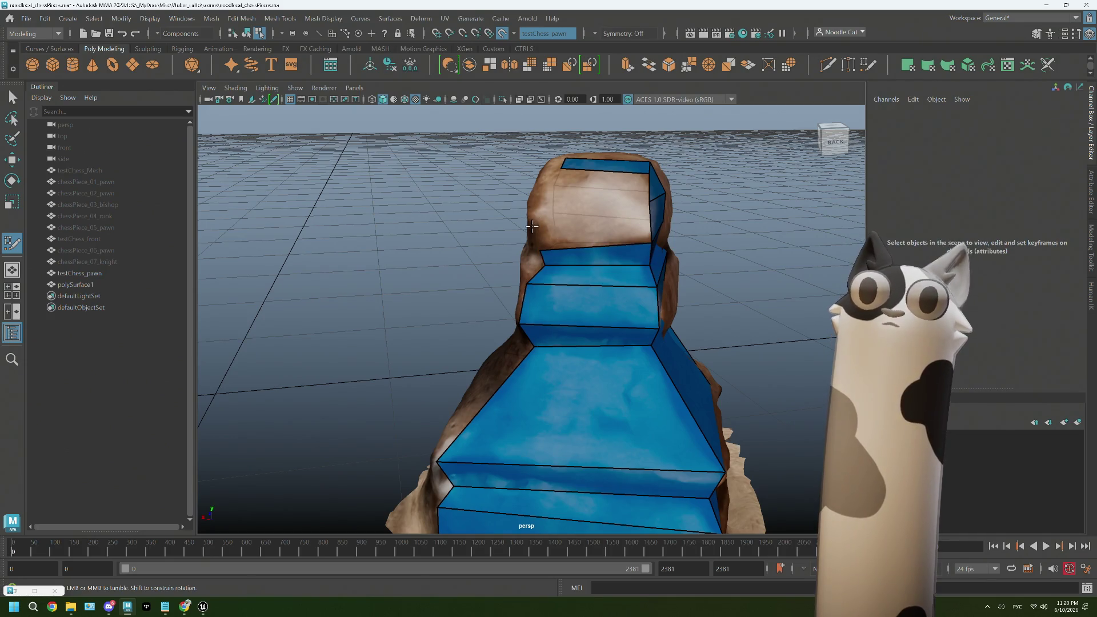
pyautogui.keyDown('shift'); pyautogui.click(591, 232); pyautogui.keyUp('shift')
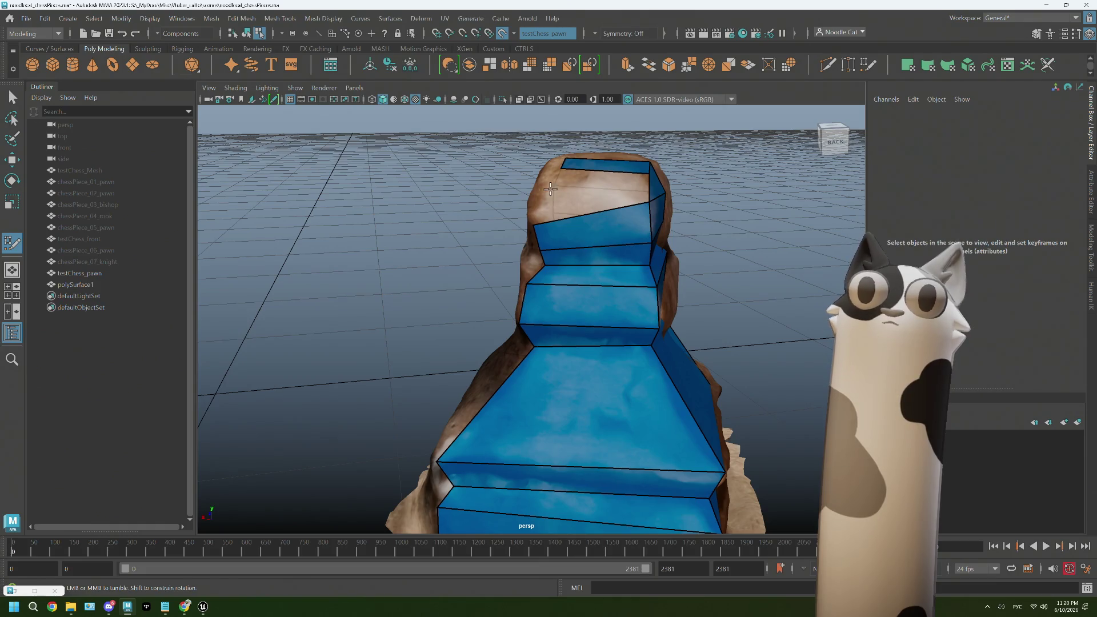
pyautogui.keyDown('alt'); pyautogui.moveTo(550, 190); pyautogui.dragTo(571, 226); pyautogui.keyUp('alt')
pyautogui.keyDown('shift'); pyautogui.click(570, 226); pyautogui.keyUp('shift')
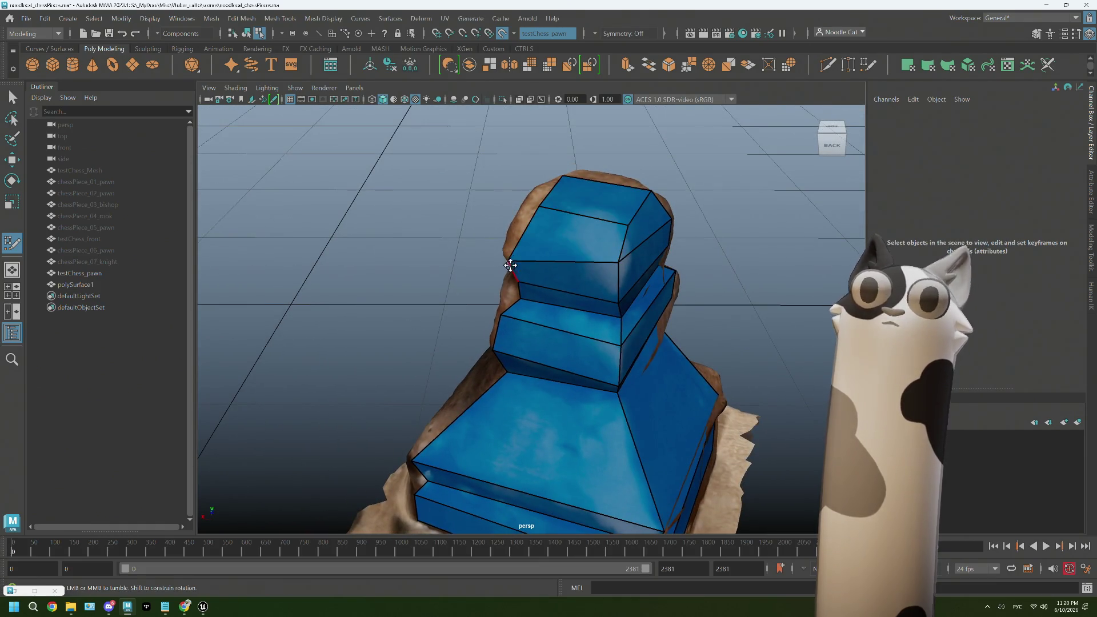
# - Add an edge loop across the head and fill quads below its top cap
pyautogui.keyDown('alt'); pyautogui.moveTo(511, 265); pyautogui.dragTo(522, 187); pyautogui.keyUp('alt')
pyautogui.keyDown('ctrl'); pyautogui.click(529, 245); pyautogui.keyUp('ctrl')
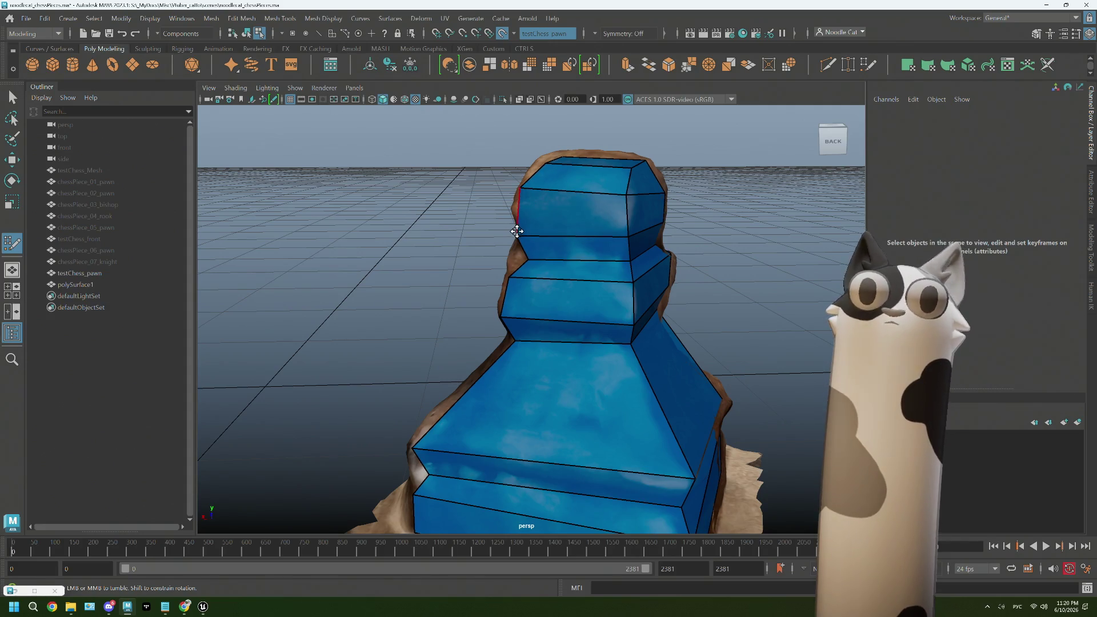
pyautogui.moveTo(522, 227)
pyautogui.keyDown('alt'); pyautogui.mouseDown()
pyautogui.moveTo(554, 253)
pyautogui.moveTo(554, 230)
pyautogui.moveTo(642, 235)
pyautogui.moveTo(638, 257)
pyautogui.mouseUp(); pyautogui.keyUp('alt')
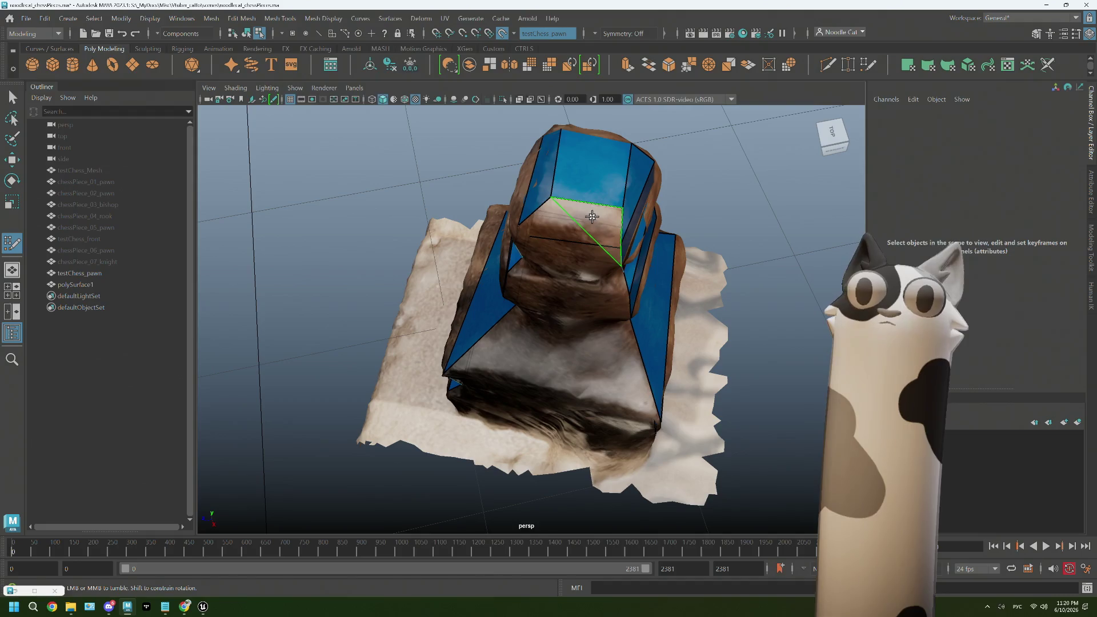
pyautogui.moveTo(578, 213)
pyautogui.keyDown('alt'); pyautogui.mouseDown()
pyautogui.moveTo(595, 228)
pyautogui.moveTo(595, 214)
pyautogui.moveTo(566, 197)
pyautogui.moveTo(557, 229)
pyautogui.moveTo(527, 258)
pyautogui.moveTo(545, 264)
pyautogui.mouseUp(); pyautogui.keyUp('alt')
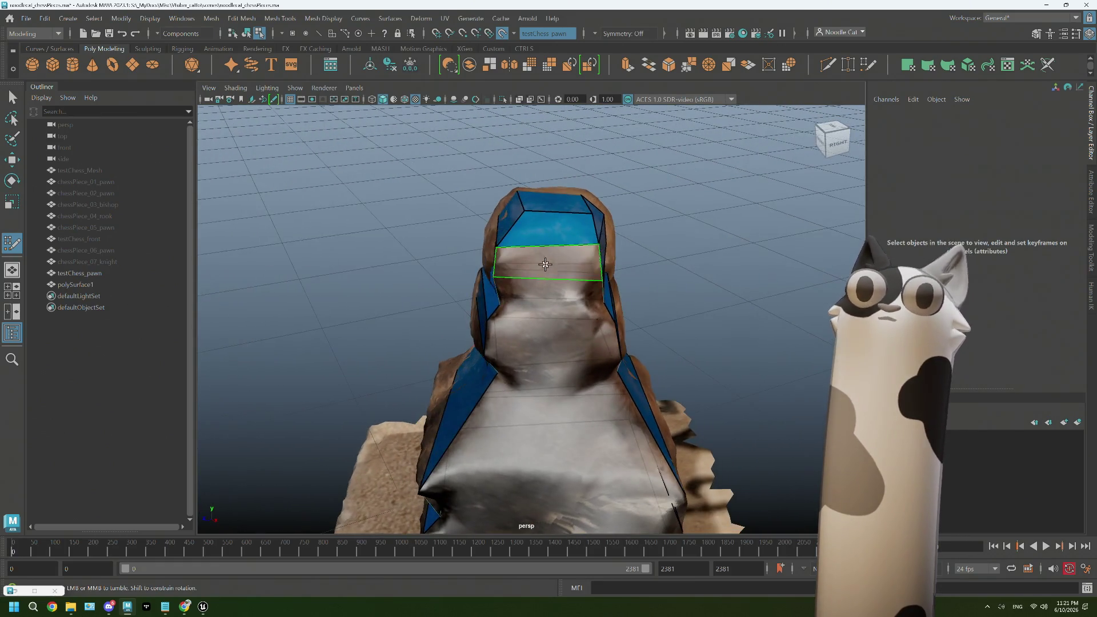
pyautogui.keyDown('shift'); pyautogui.click(545, 264); pyautogui.keyUp('shift')
pyautogui.keyDown('shift'); pyautogui.click(543, 292); pyautogui.keyUp('shift')
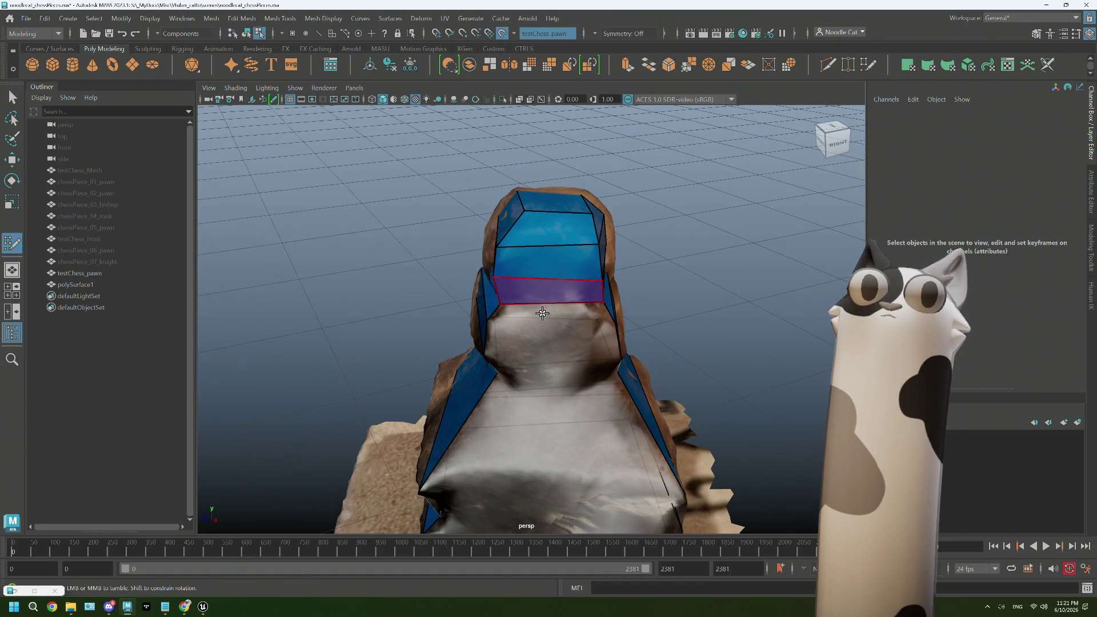
pyautogui.keyDown('shift'); pyautogui.click(554, 318); pyautogui.keyUp('shift')
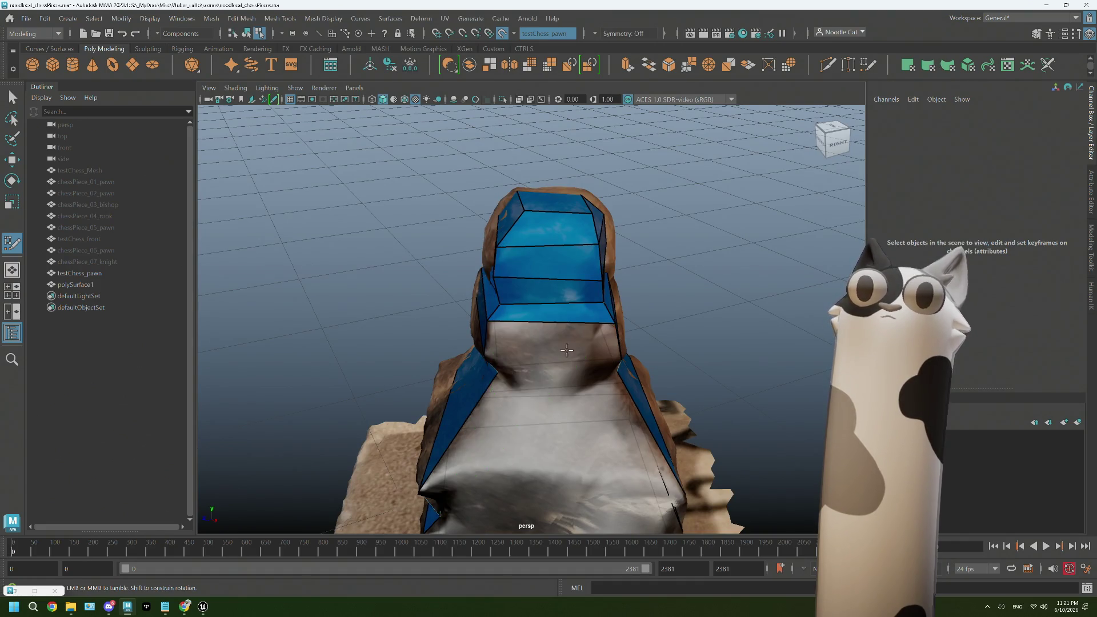
# - Adjust the lower band's right corner and edge to fit the scan
pyautogui.moveTo(566, 350)
pyautogui.keyDown('alt'); pyautogui.mouseDown()
pyautogui.moveTo(566, 335)
pyautogui.moveTo(559, 345)
pyautogui.mouseUp(); pyautogui.keyUp('alt')
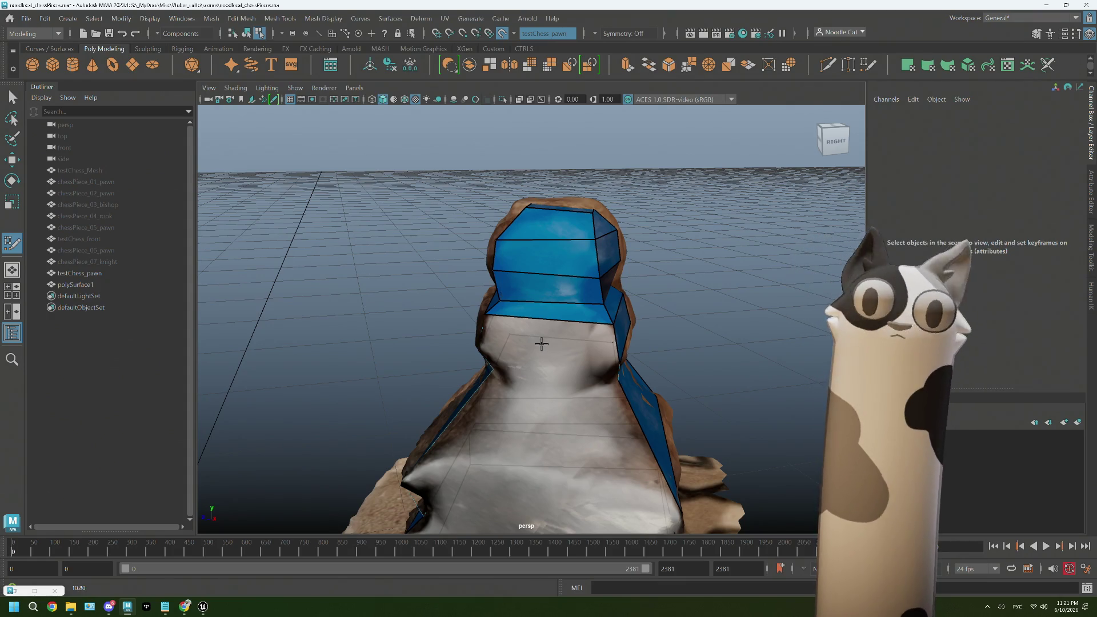
pyautogui.keyDown('alt'); pyautogui.moveTo(544, 345); pyautogui.dragTo(568, 336); pyautogui.keyUp('alt')
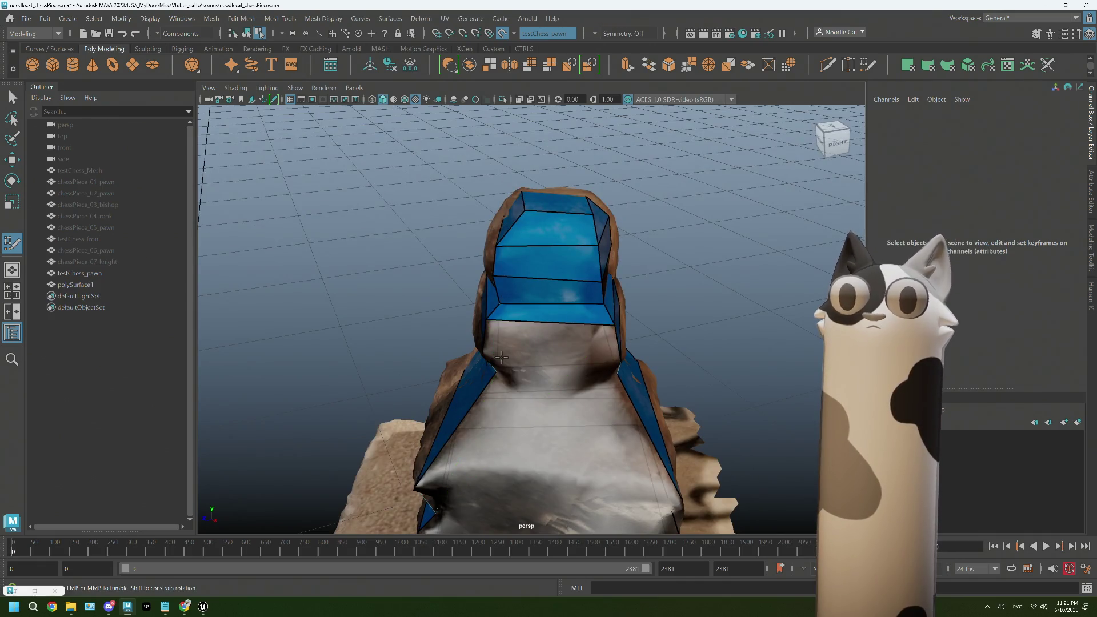
pyautogui.keyDown('alt'); pyautogui.moveTo(501, 357); pyautogui.dragTo(546, 343); pyautogui.keyUp('alt')
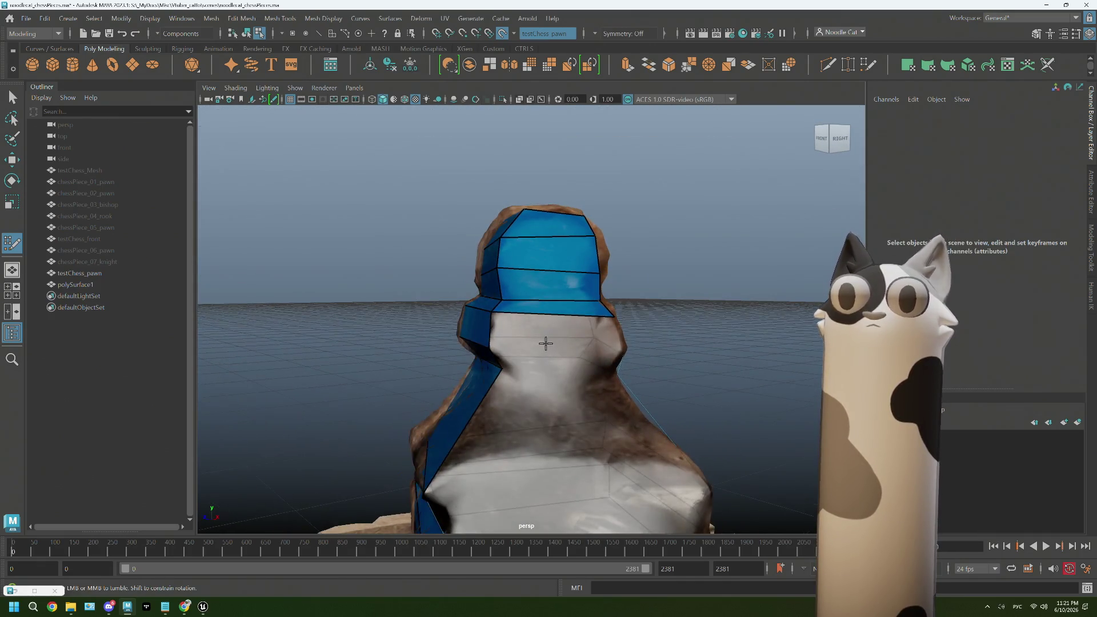
pyautogui.moveTo(519, 329)
pyautogui.keyDown('alt'); pyautogui.mouseDown()
pyautogui.moveTo(554, 331)
pyautogui.moveTo(538, 330)
pyautogui.moveTo(612, 360)
pyautogui.moveTo(594, 356)
pyautogui.mouseUp(); pyautogui.keyUp('alt')
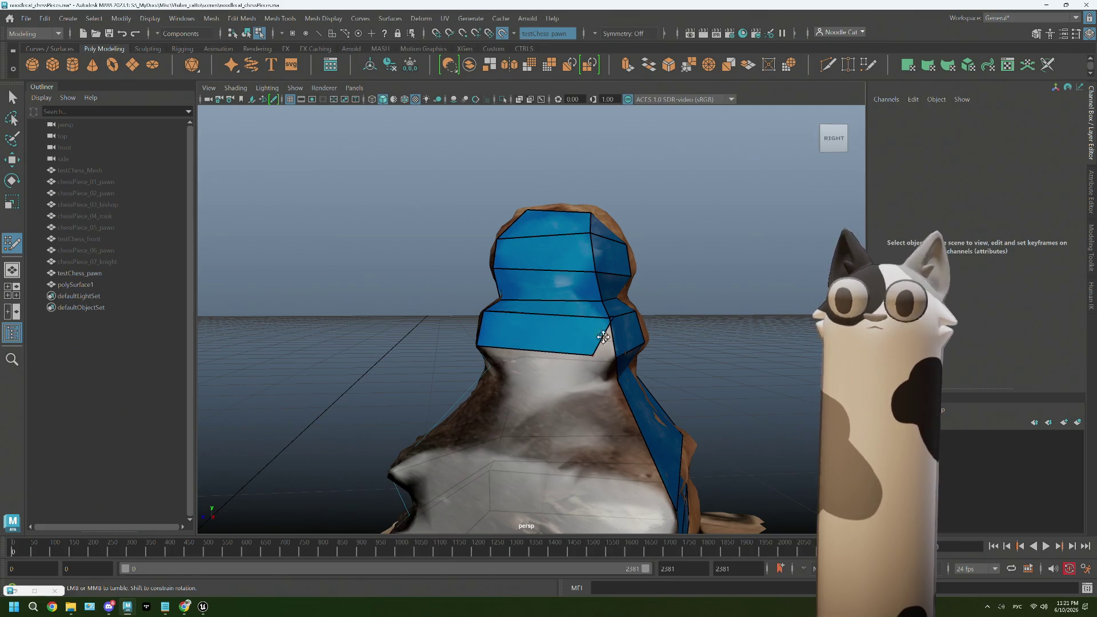
pyautogui.moveTo(612, 316); pyautogui.dragTo(619, 315)
pyautogui.moveTo(592, 353)
pyautogui.mouseDown()
pyautogui.moveTo(614, 355)
pyautogui.moveTo(605, 315)
pyautogui.moveTo(575, 359)
pyautogui.mouseUp()
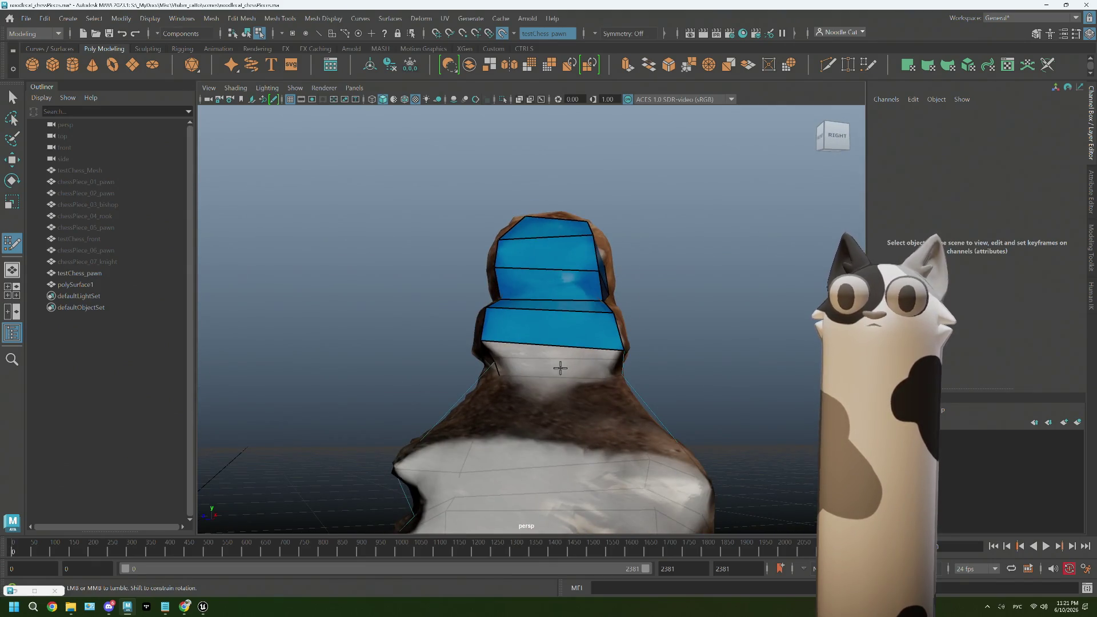
pyautogui.moveTo(499, 350)
pyautogui.keyDown('alt'); pyautogui.mouseDown()
pyautogui.moveTo(520, 362)
pyautogui.moveTo(610, 351)
pyautogui.moveTo(613, 375)
pyautogui.moveTo(523, 401)
pyautogui.moveTo(541, 411)
pyautogui.moveTo(554, 366)
pyautogui.mouseUp(); pyautogui.keyUp('alt')
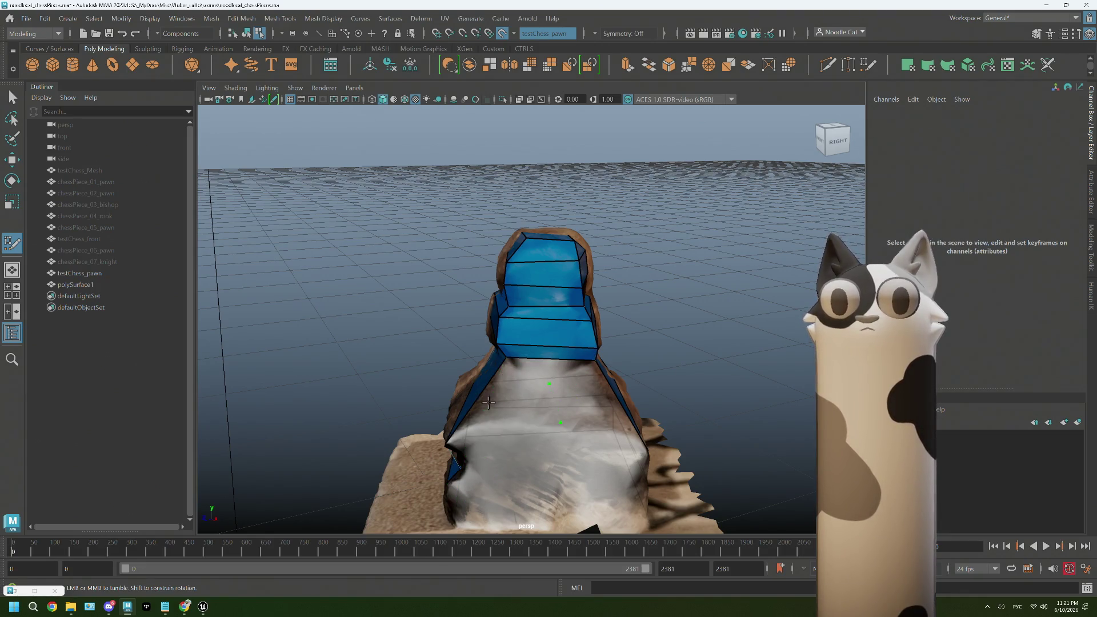
pyautogui.keyDown('alt'); pyautogui.moveTo(521, 395); pyautogui.dragTo(590, 369); pyautogui.keyUp('alt')
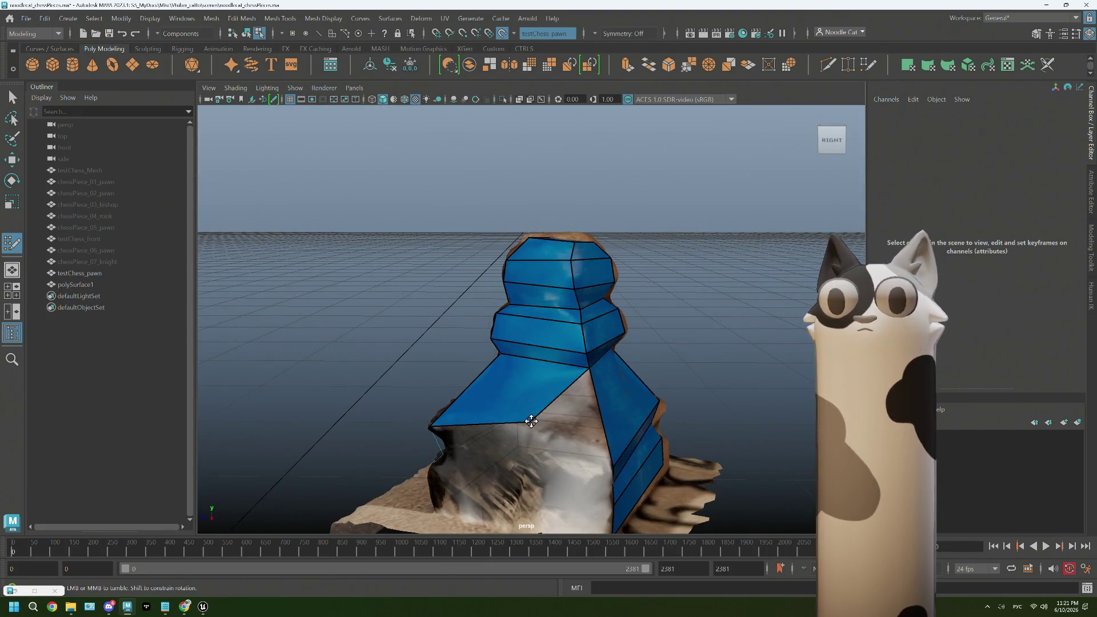
# - Stretch the left face over the body and fill a triangle face on the lower body
pyautogui.moveTo(532, 422)
pyautogui.mouseDown()
pyautogui.moveTo(614, 465)
pyautogui.moveTo(551, 451)
pyautogui.moveTo(560, 435)
pyautogui.mouseUp()
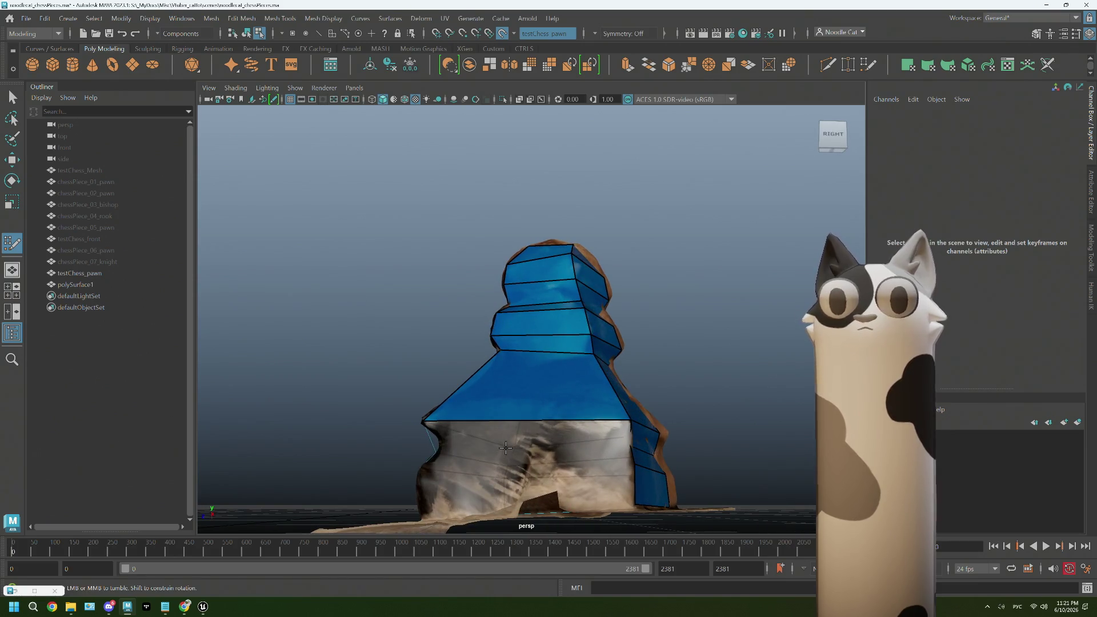
pyautogui.click(516, 429)
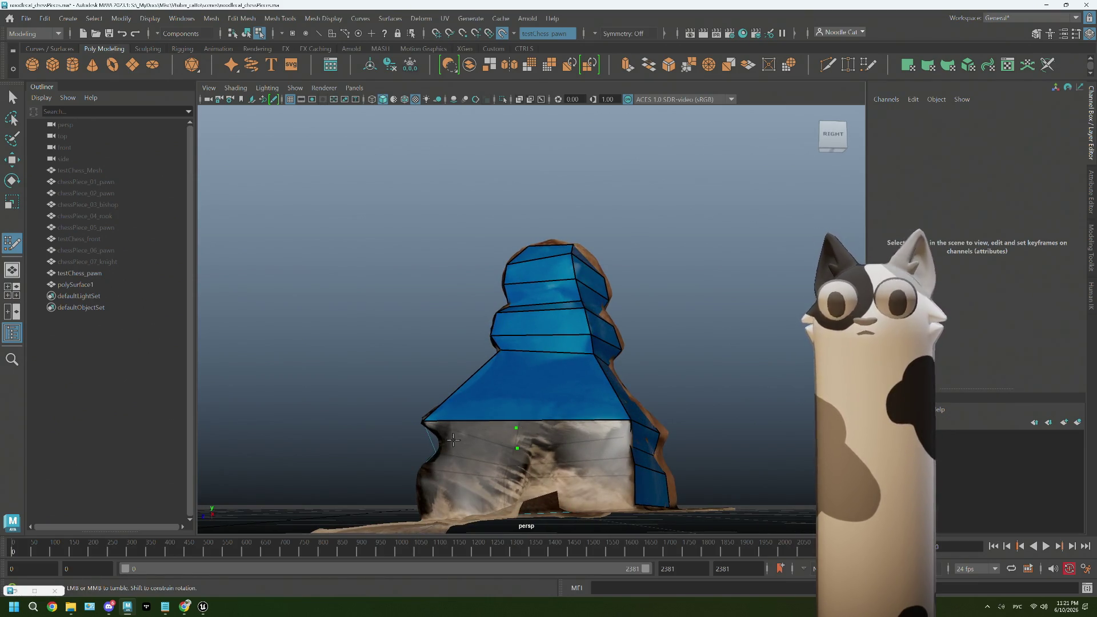
pyautogui.moveTo(454, 439)
pyautogui.keyDown('alt'); pyautogui.mouseDown()
pyautogui.moveTo(535, 459)
pyautogui.moveTo(632, 445)
pyautogui.mouseUp(); pyautogui.keyUp('alt')
pyautogui.keyDown('shift'); pyautogui.click(533, 439); pyautogui.keyUp('shift')
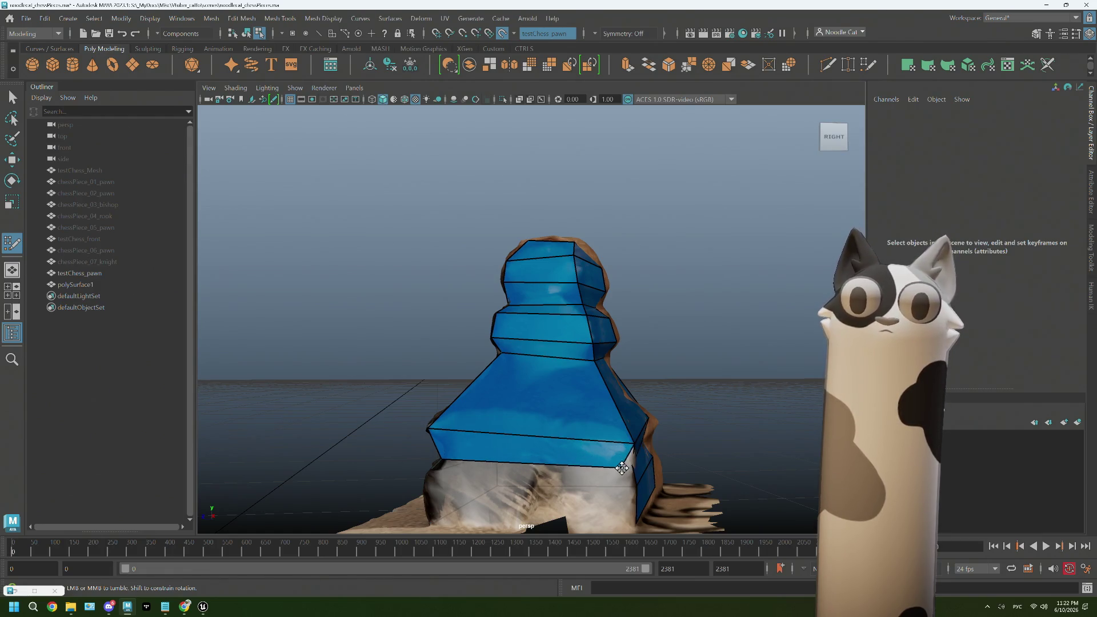
# - Fill a new face at the pawn's base, redoing it once after an undo
pyautogui.keyDown('alt'); pyautogui.moveTo(622, 468); pyautogui.dragTo(515, 474); pyautogui.keyUp('alt')
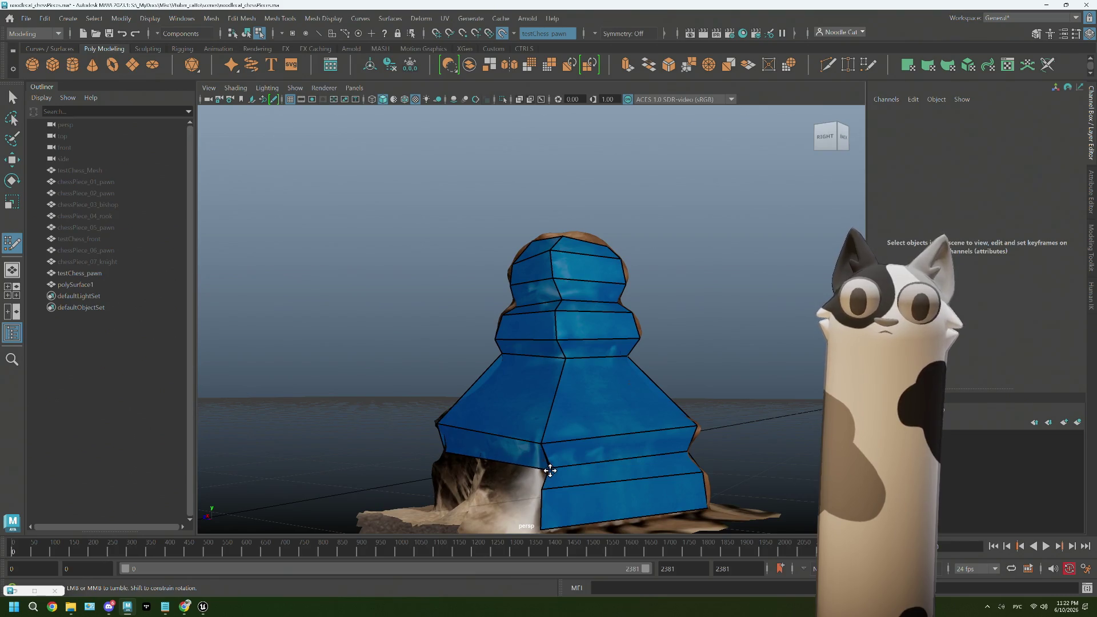
pyautogui.moveTo(468, 493)
pyautogui.keyDown('alt'); pyautogui.mouseDown()
pyautogui.moveTo(532, 492)
pyautogui.moveTo(566, 473)
pyautogui.moveTo(521, 486)
pyautogui.mouseUp(); pyautogui.keyUp('alt')
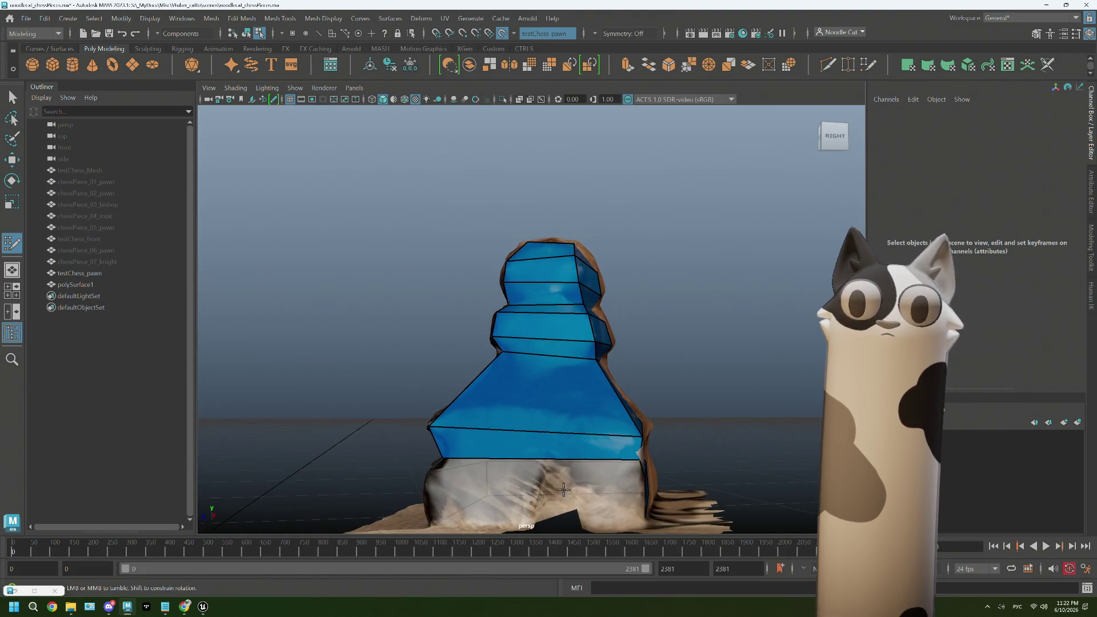
pyautogui.keyDown('alt'); pyautogui.moveTo(520, 486); pyautogui.dragTo(516, 435, button='middle'); pyautogui.keyUp('alt')
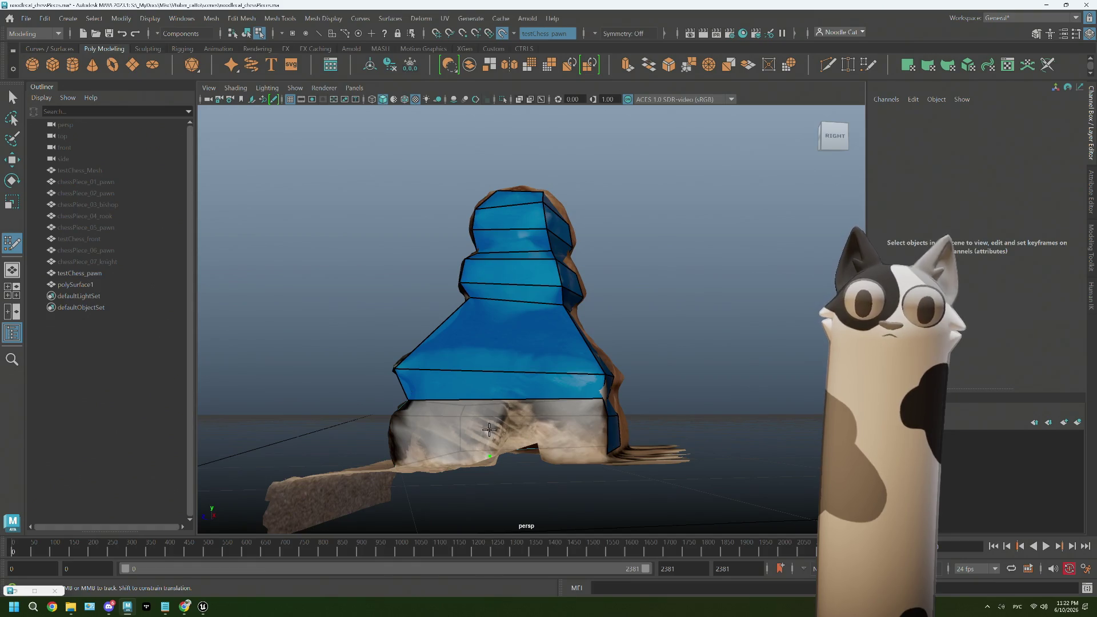
pyautogui.keyDown('alt'); pyautogui.moveTo(425, 431); pyautogui.dragTo(508, 470); pyautogui.keyUp('alt')
pyautogui.keyDown('shift'); pyautogui.click(490, 468); pyautogui.keyUp('shift')
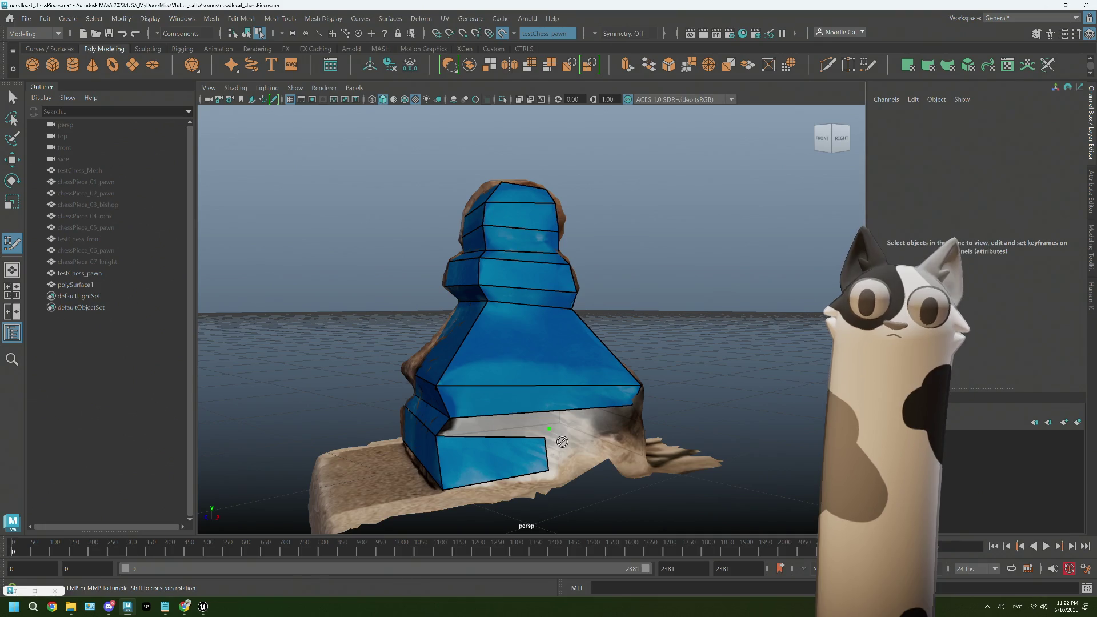
pyautogui.hotkey('ctrl', 'z')
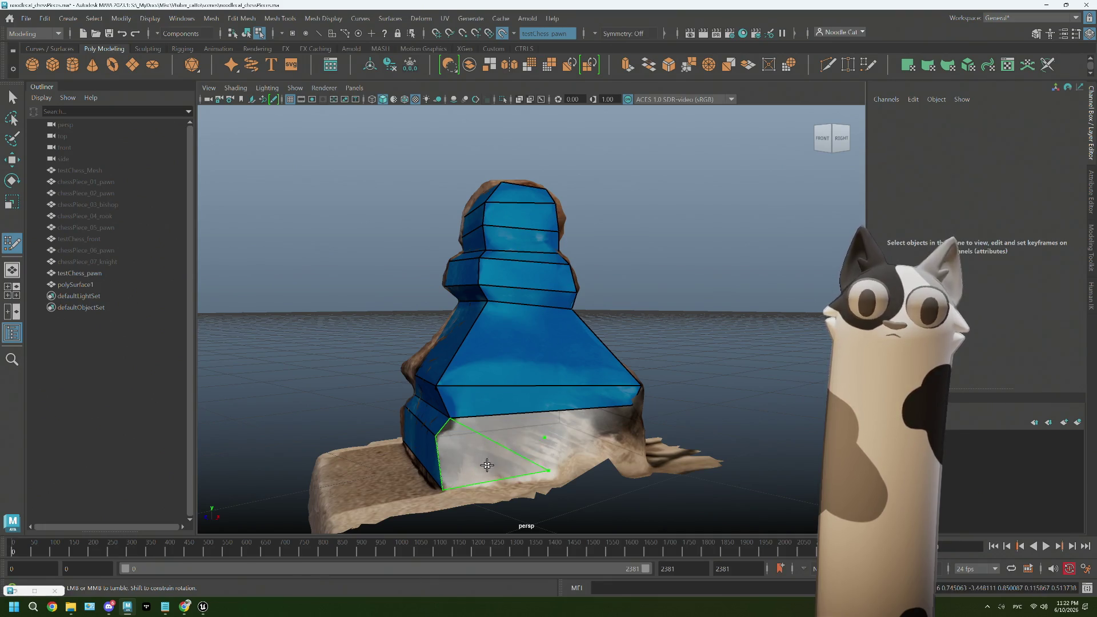
pyautogui.keyDown('shift'); pyautogui.click(487, 465); pyautogui.keyUp('shift')
# - Widen the small base face to the right and fill the gap in the bottom tier
pyautogui.keyDown('alt'); pyautogui.moveTo(555, 433); pyautogui.dragTo(542, 450); pyautogui.keyUp('alt')
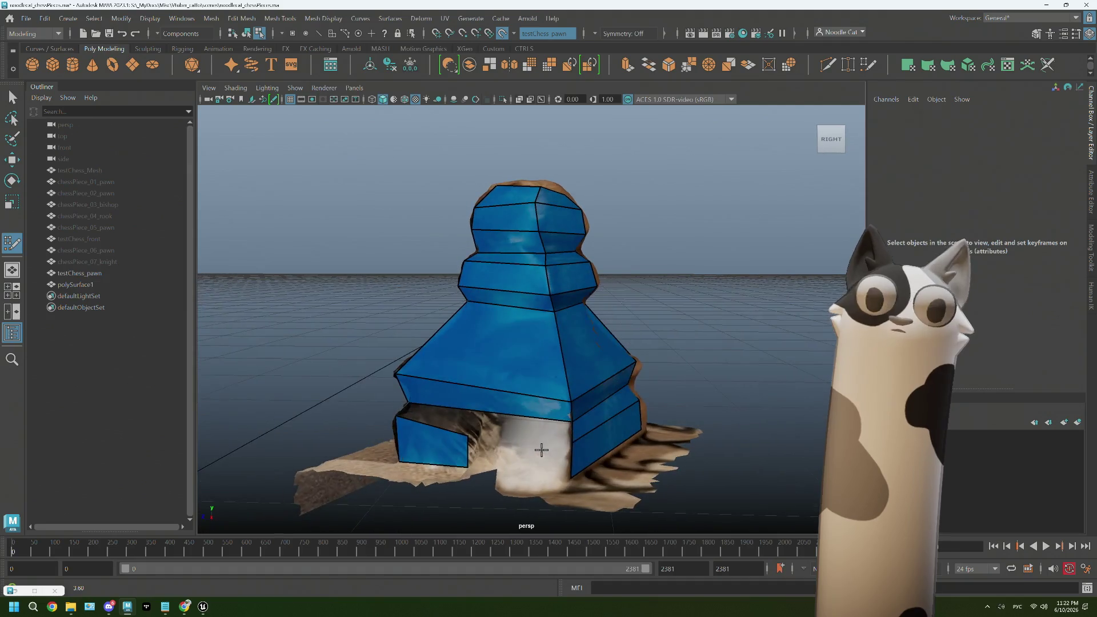
pyautogui.moveTo(465, 452); pyautogui.dragTo(568, 462)
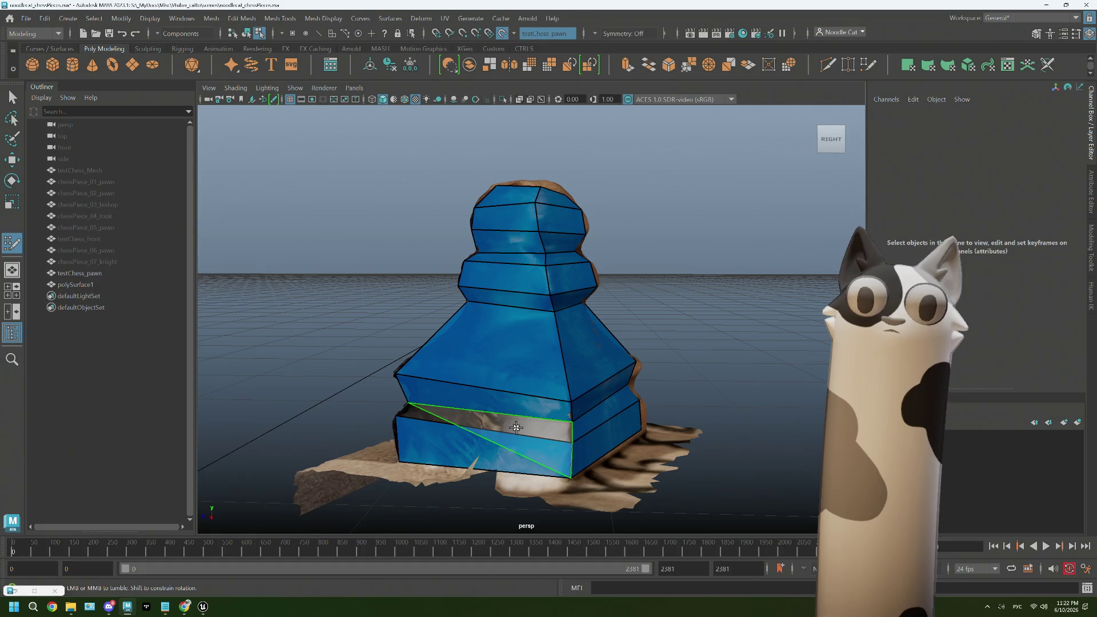
pyautogui.moveTo(493, 426)
pyautogui.keyDown('alt'); pyautogui.mouseDown()
pyautogui.moveTo(508, 422)
pyautogui.moveTo(471, 424)
pyautogui.mouseUp(); pyautogui.keyUp('alt')
pyautogui.keyDown('shift'); pyautogui.click(492, 427); pyautogui.keyUp('shift')
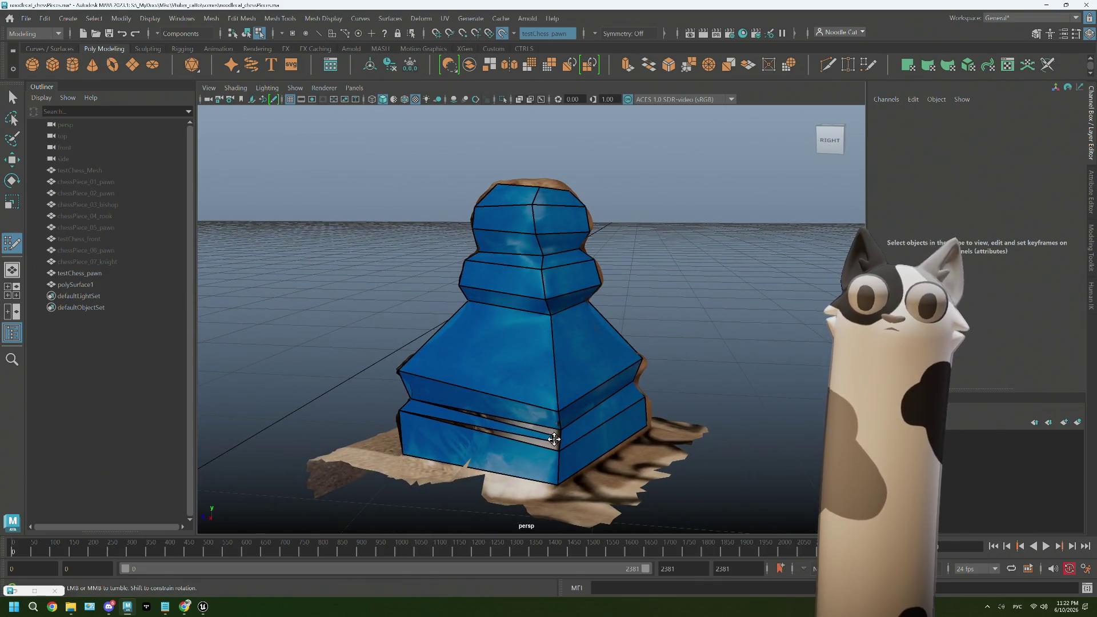
pyautogui.moveTo(512, 467)
pyautogui.keyDown('alt'); pyautogui.mouseDown()
pyautogui.moveTo(560, 406)
pyautogui.moveTo(590, 404)
pyautogui.moveTo(565, 375)
pyautogui.mouseUp(); pyautogui.keyUp('alt')
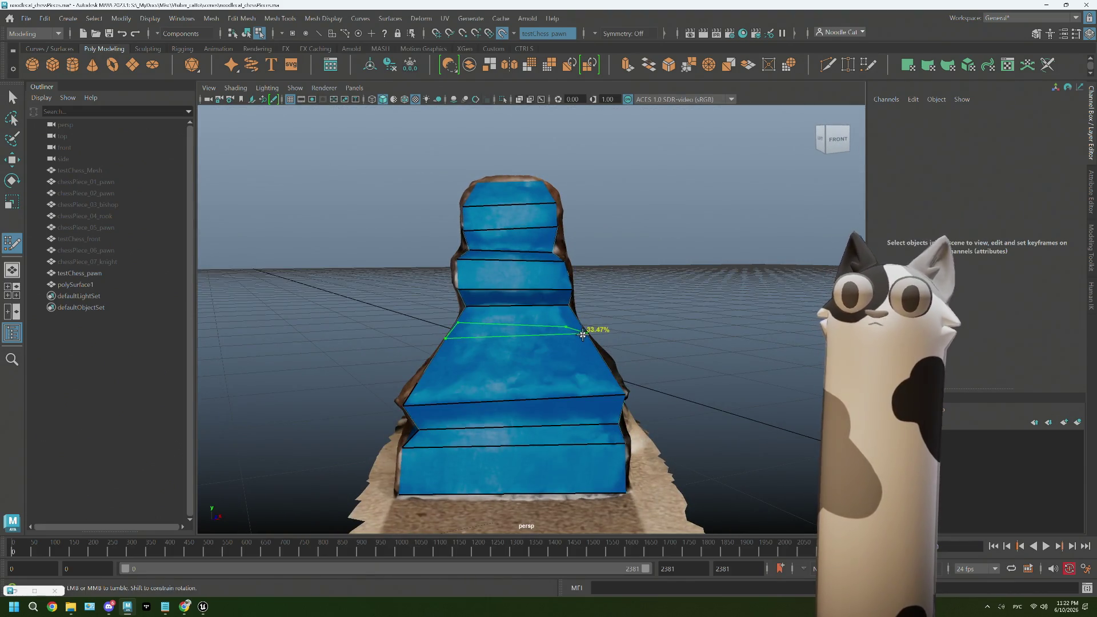
# - Insert an edge loop across the pawn's cone tier
pyautogui.click(584, 334)
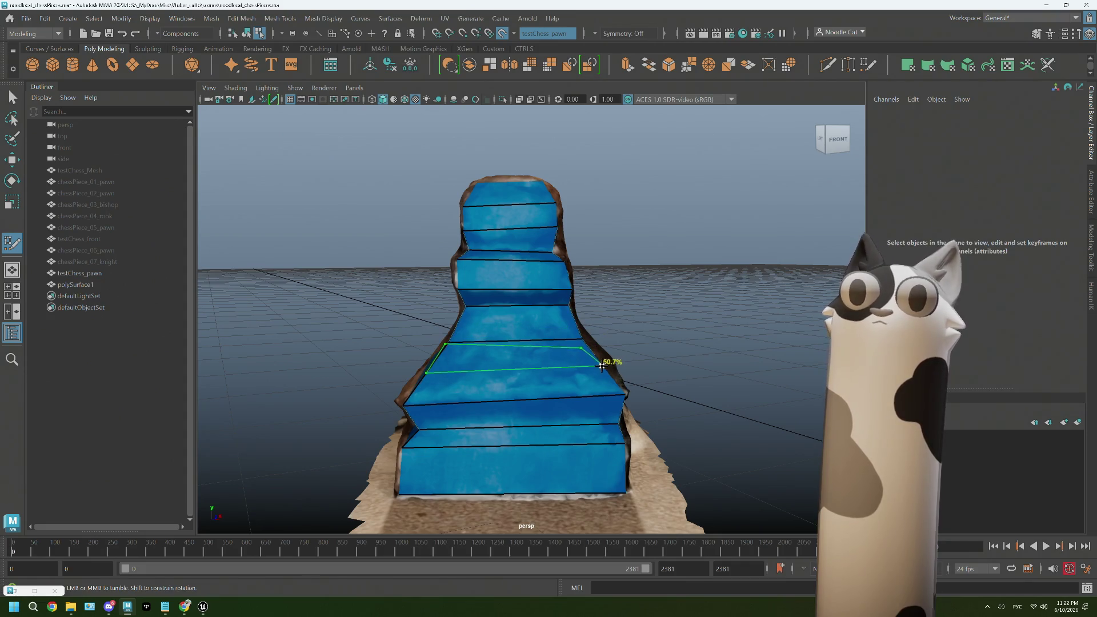
pyautogui.keyDown('alt'); pyautogui.moveTo(556, 442); pyautogui.dragTo(690, 441); pyautogui.keyUp('alt')
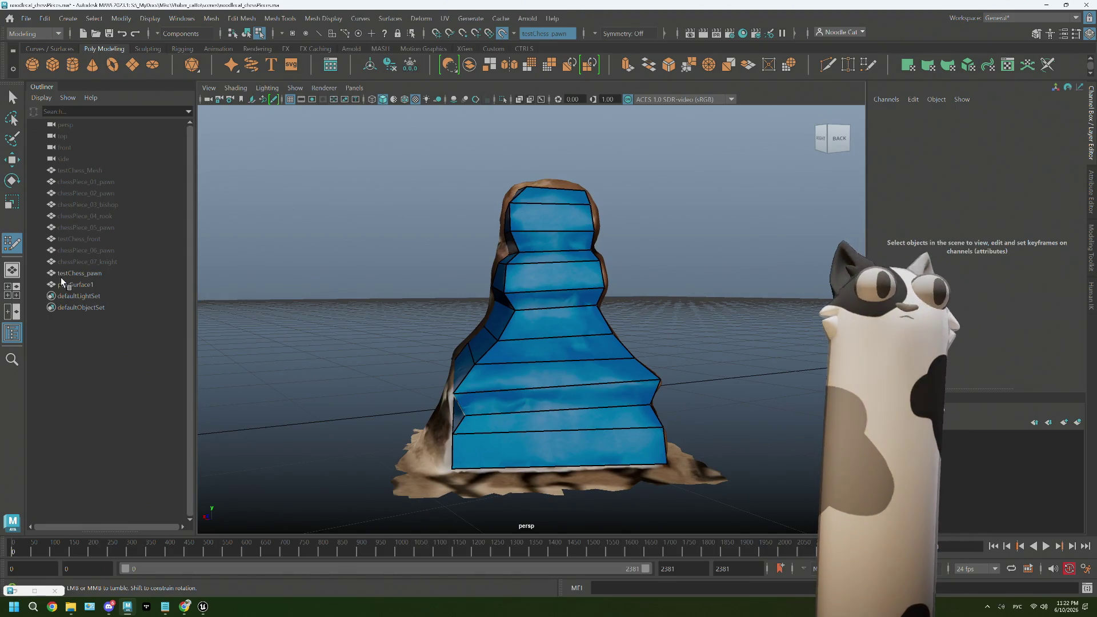
pyautogui.click(97, 284)
# - Turn off Make Live on testChess_pawn and hide it, leaving polySurface1 selected
pyautogui.click(101, 274)
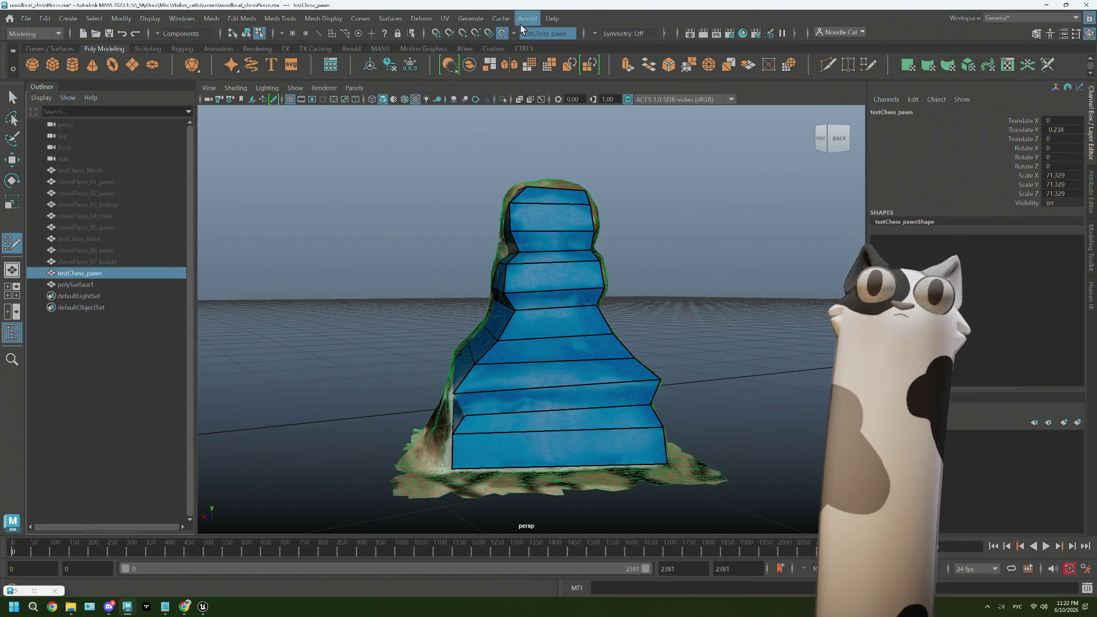
pyautogui.click(500, 35)
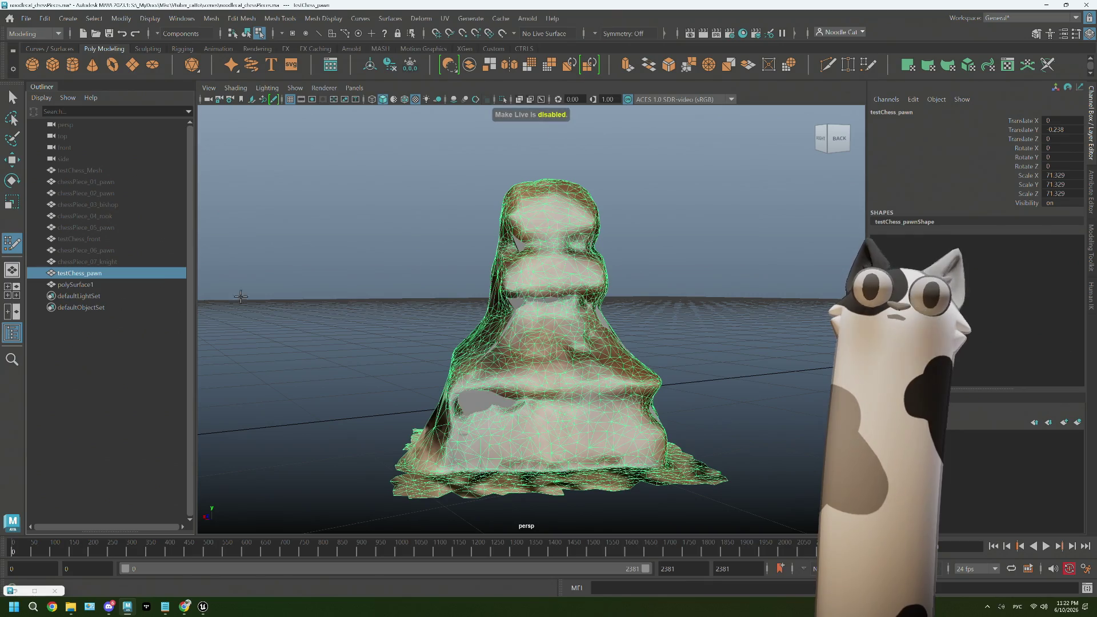
pyautogui.click(100, 280)
pyautogui.click(101, 273)
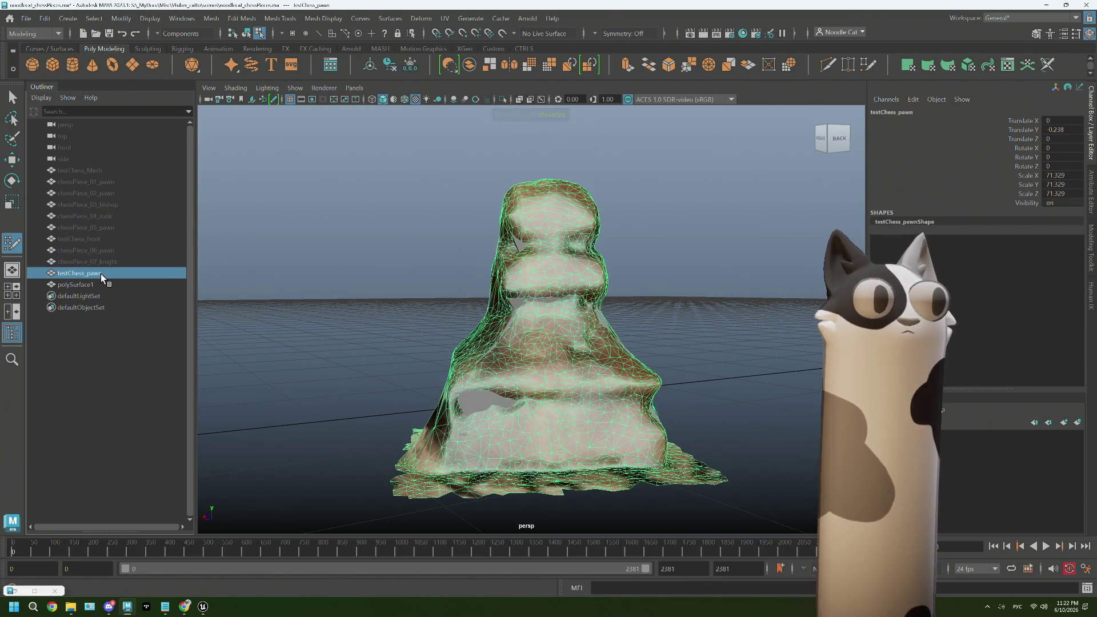
pyautogui.hotkey('ctrl', 'h')
pyautogui.click(99, 280)
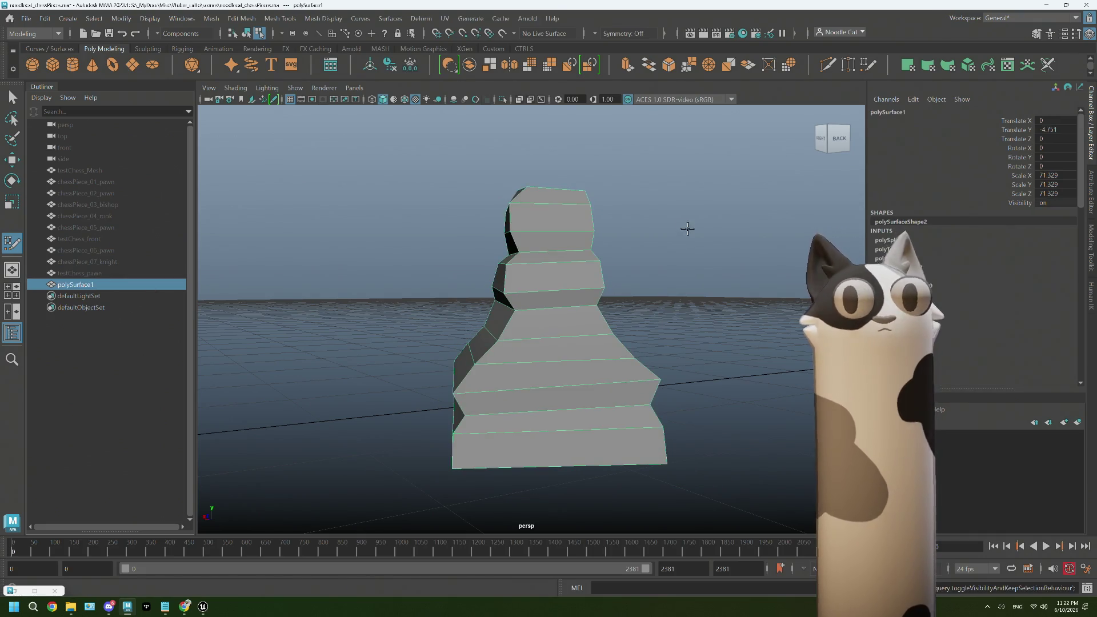
# - Select a border edge on the pawn's open bottom and cap it with Mesh > Fill Hole
pyautogui.keyDown('alt'); pyautogui.moveTo(686, 229); pyautogui.dragTo(612, 252); pyautogui.keyUp('alt')
pyautogui.press('q')
pyautogui.moveTo(558, 274); pyautogui.dragTo(505, 276, button='right')
pyautogui.click(591, 408)
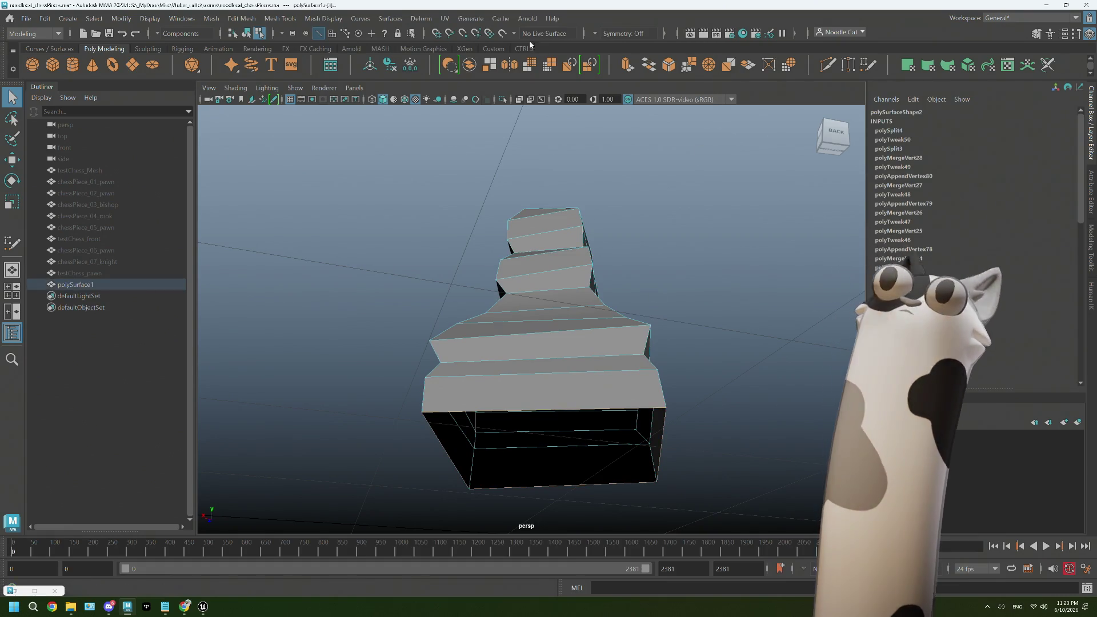
pyautogui.click(211, 18)
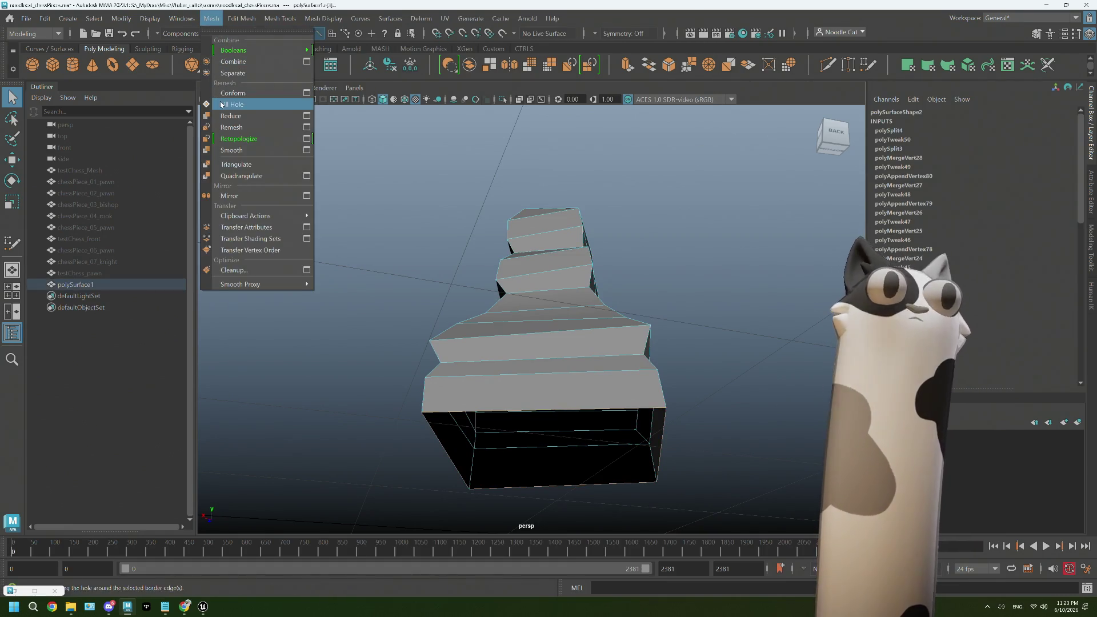
pyautogui.click(226, 104)
# - Return the pawn to object mode and open the UV menu
pyautogui.keyDown('alt'); pyautogui.moveTo(652, 345); pyautogui.dragTo(571, 335); pyautogui.keyUp('alt')
pyautogui.moveTo(743, 172); pyautogui.dragTo(576, 253, button='right')
pyautogui.click(445, 18)
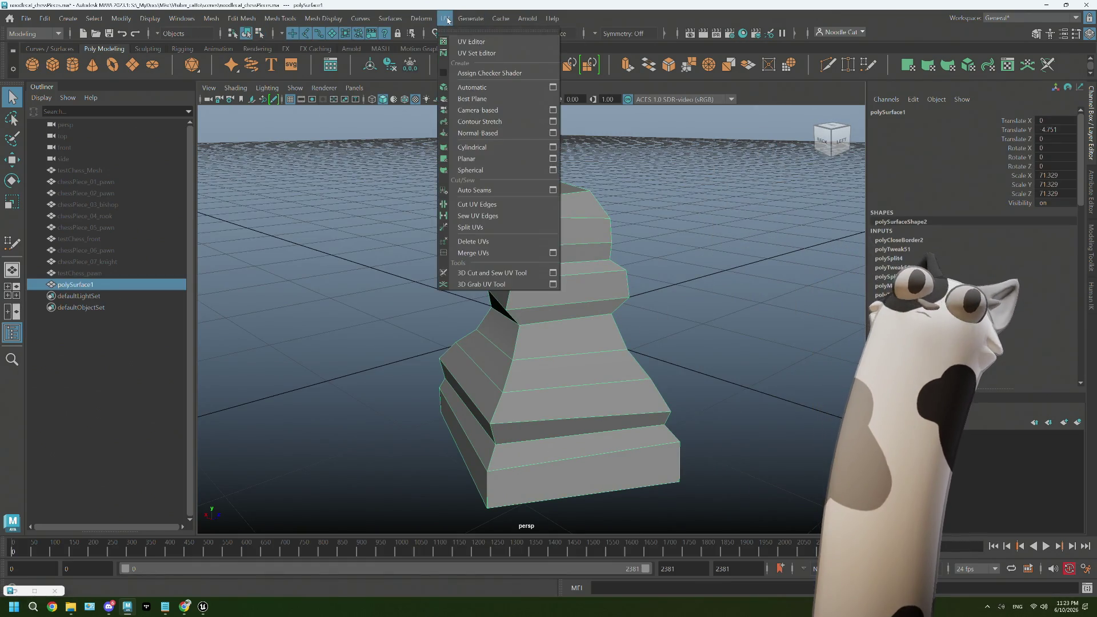
# - Open the UV Editor with the pawn's UV layout displayed shaded
pyautogui.click(468, 73)
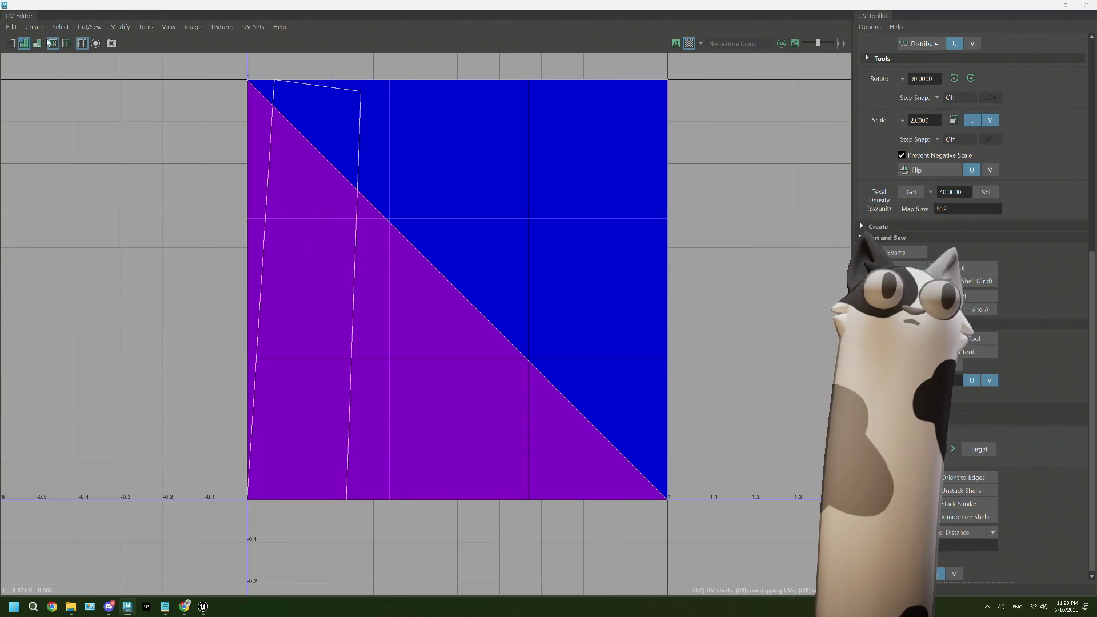
pyautogui.click(48, 41)
pyautogui.click(63, 107)
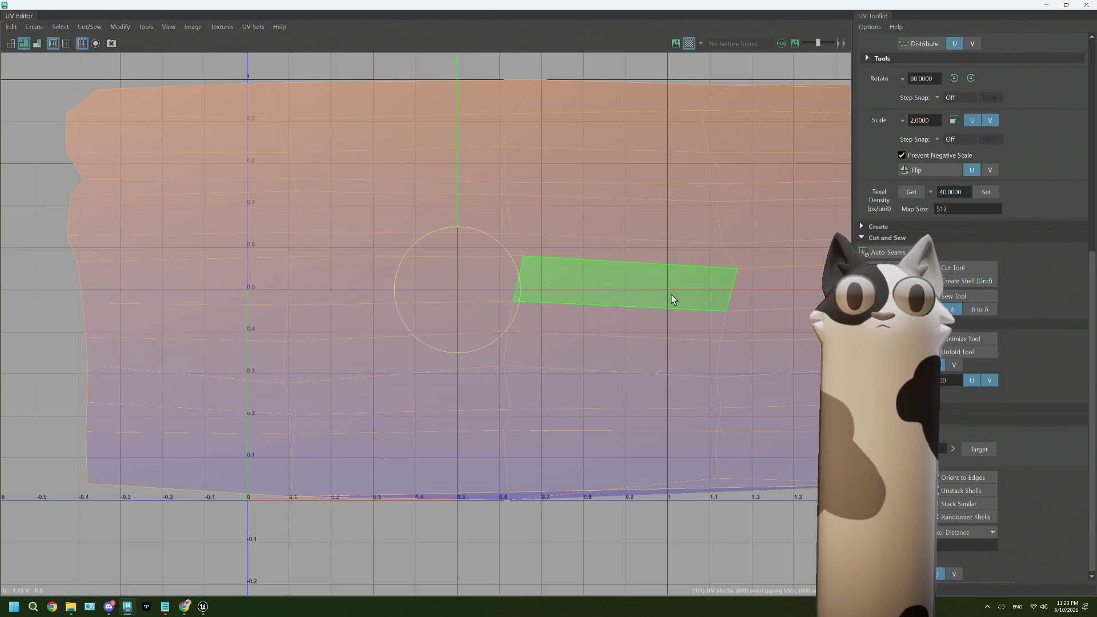
pyautogui.moveTo(672, 299); pyautogui.dragTo(872, 290)
# - Cut the pawn's UVs along the base edges into two separate shells
pyautogui.keyDown('alt'); pyautogui.moveTo(684, 395); pyautogui.dragTo(546, 298, button='middle'); pyautogui.keyUp('alt')
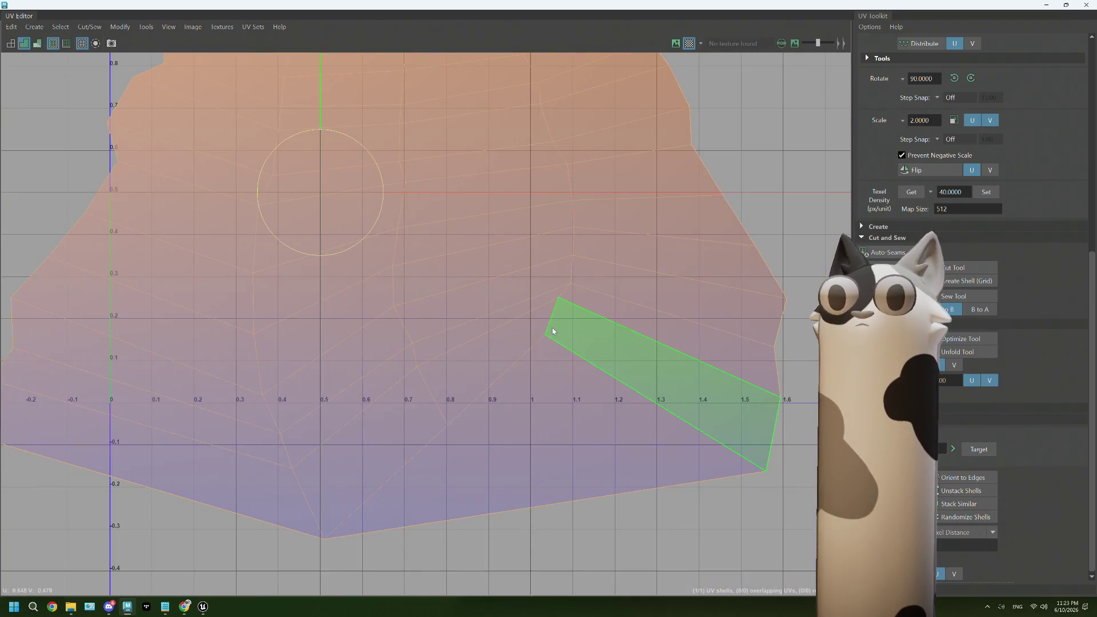
pyautogui.moveTo(552, 327); pyautogui.dragTo(552, 294, button='right')
pyautogui.click(502, 417)
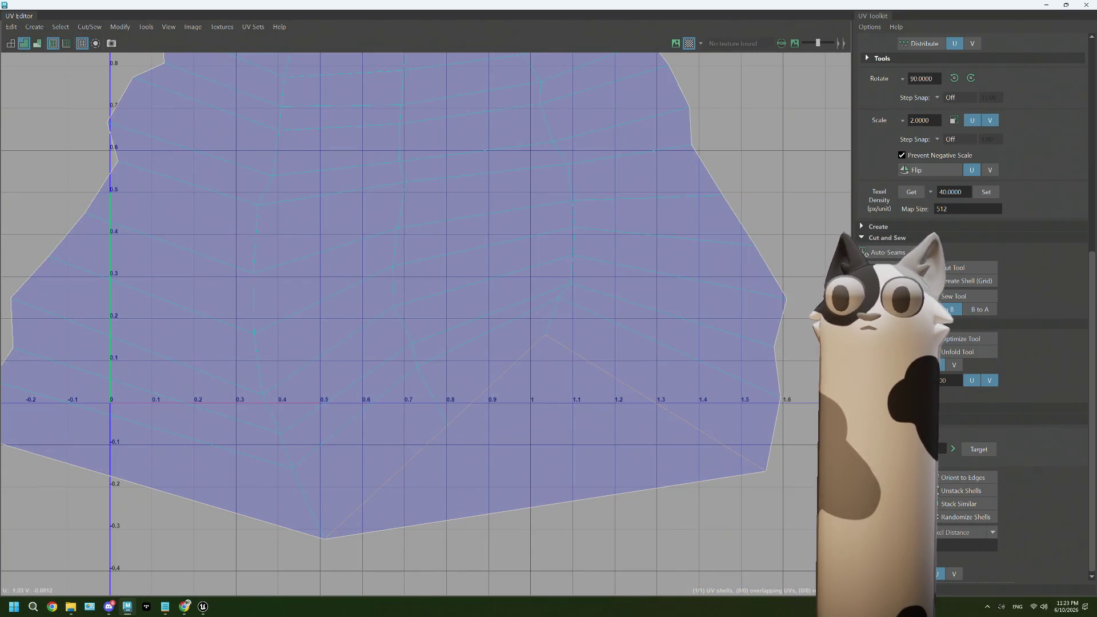
pyautogui.moveTo(578, 247)
pyautogui.keyDown('alt'); pyautogui.mouseDown(button='middle')
pyautogui.moveTo(535, 478)
pyautogui.moveTo(667, 440)
pyautogui.mouseUp(button='middle'); pyautogui.keyUp('alt')
pyautogui.scroll(1, 667, 440)
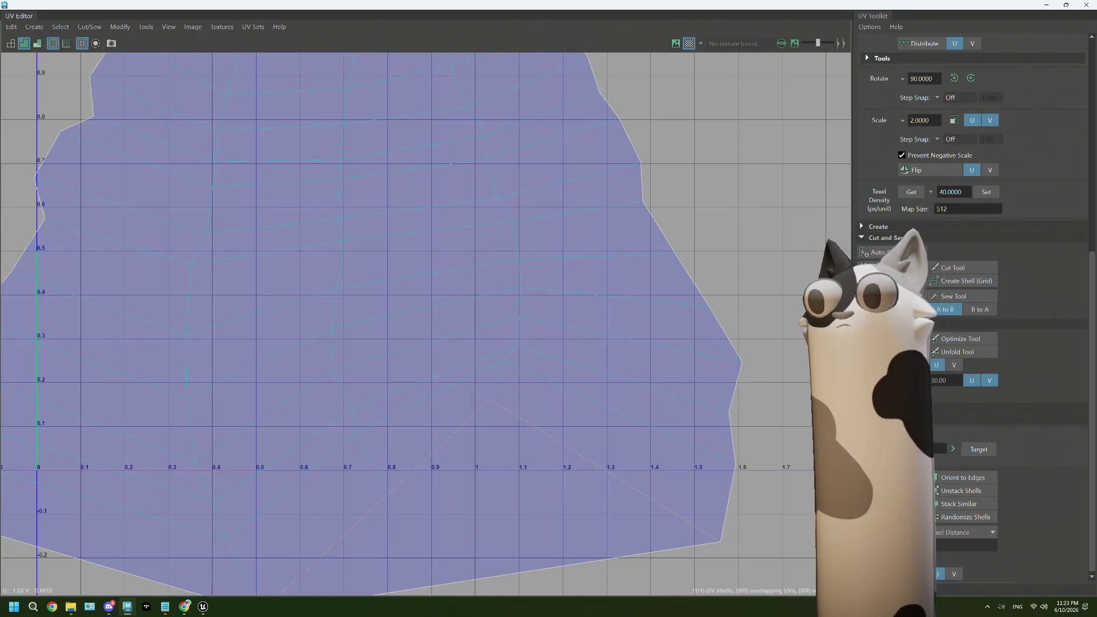
pyautogui.keyDown('shift'); pyautogui.moveTo(710, 306); pyautogui.dragTo(653, 277, button='right'); pyautogui.keyUp('shift')
# - Straighten, shrink and place the square and large shells side by side inside 0–1 space
pyautogui.click(720, 539)
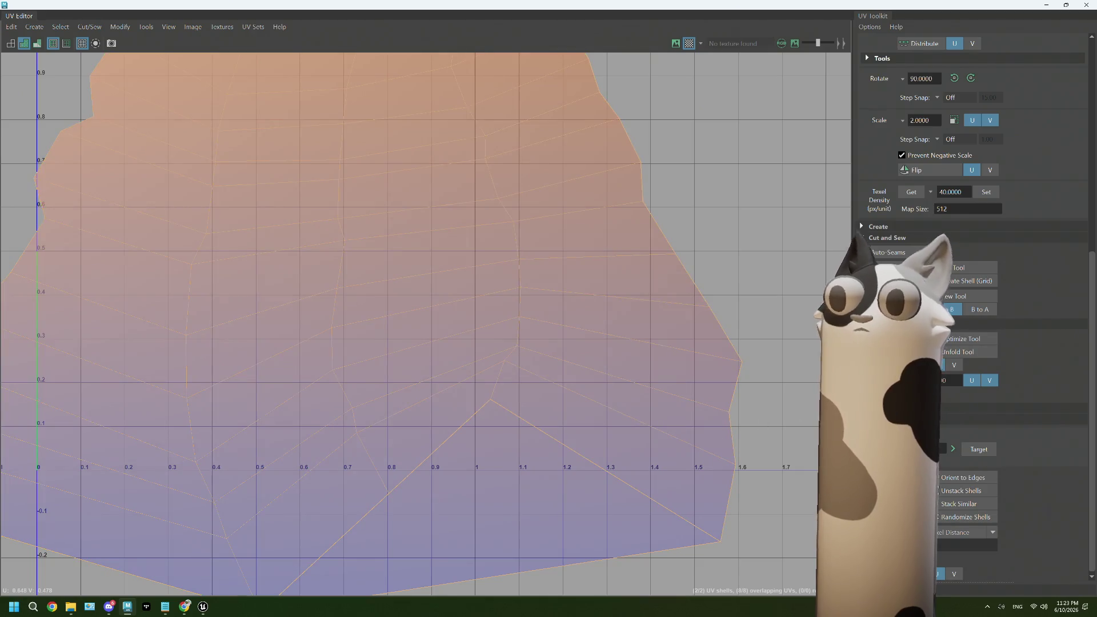
pyautogui.scroll(-1, 664, 441)
pyautogui.click(562, 520)
pyautogui.scroll(-1, 578, 519)
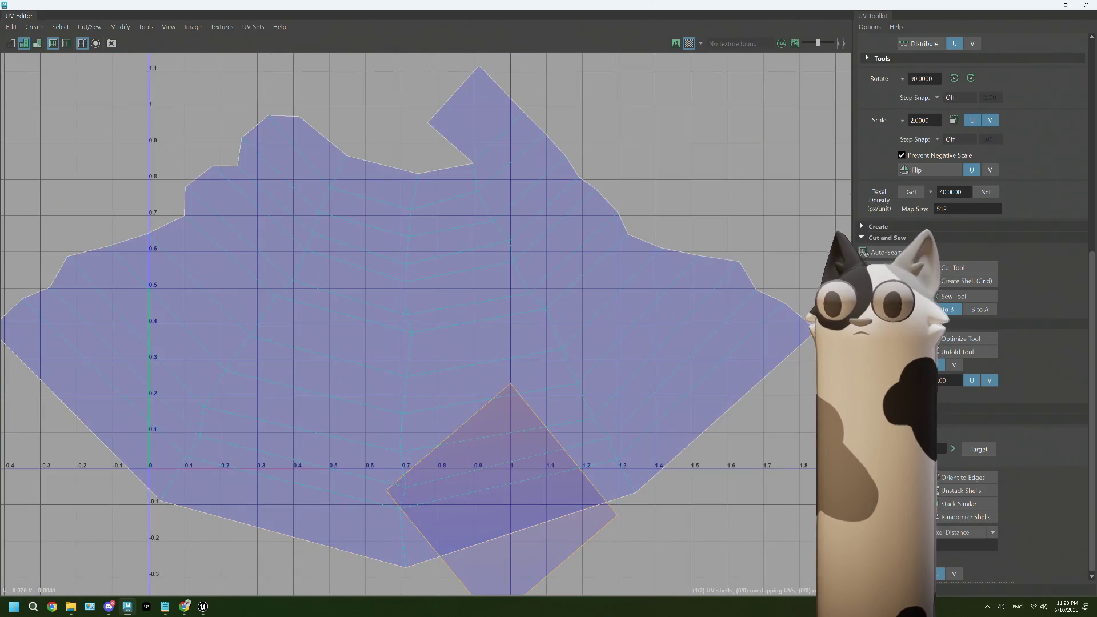
pyautogui.hotkey('ctrl', 'z')
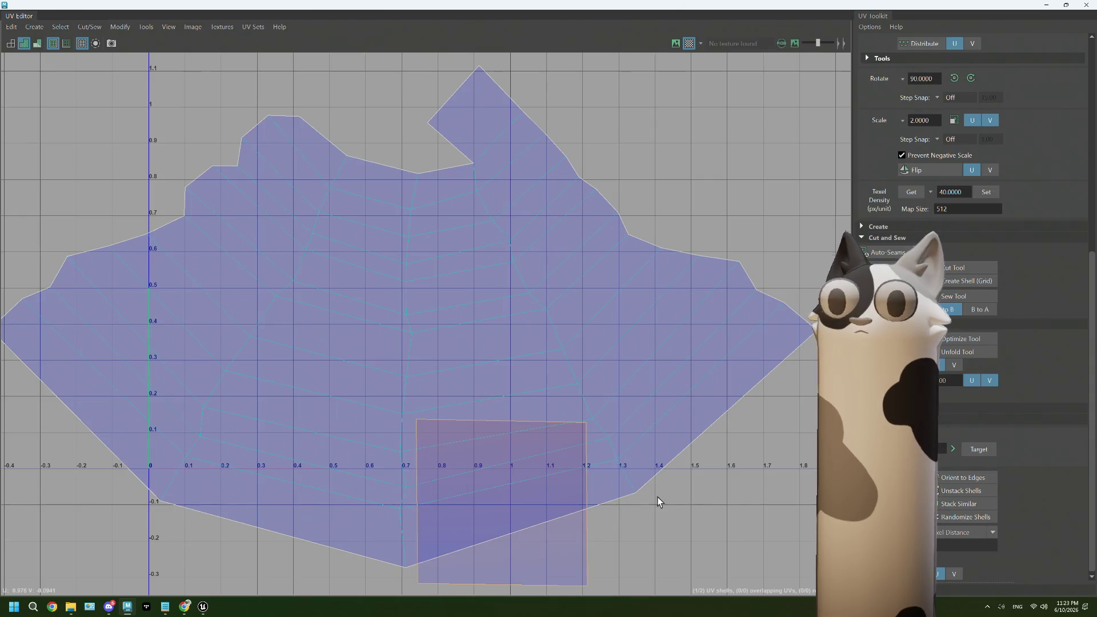
pyautogui.press('w')
pyautogui.moveTo(500, 502)
pyautogui.mouseDown()
pyautogui.moveTo(478, 436)
pyautogui.moveTo(236, 484)
pyautogui.mouseUp()
pyautogui.press('r')
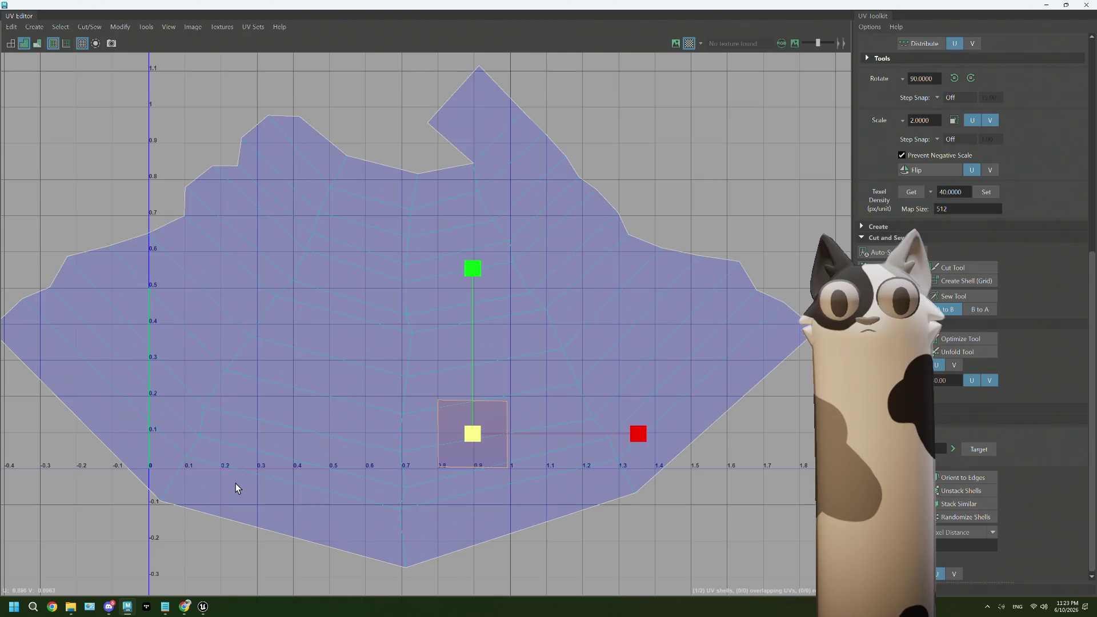
pyautogui.click(588, 384)
pyautogui.moveTo(383, 324)
pyautogui.mouseDown()
pyautogui.moveTo(290, 375)
pyautogui.moveTo(293, 387)
pyautogui.mouseUp()
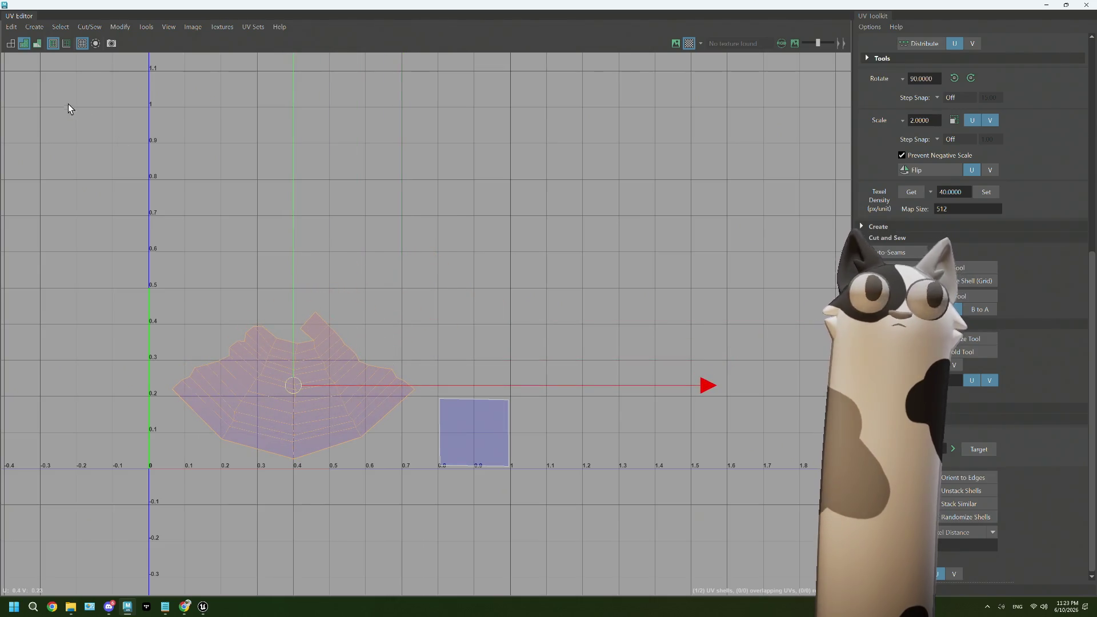
pyautogui.click(1088, 5)
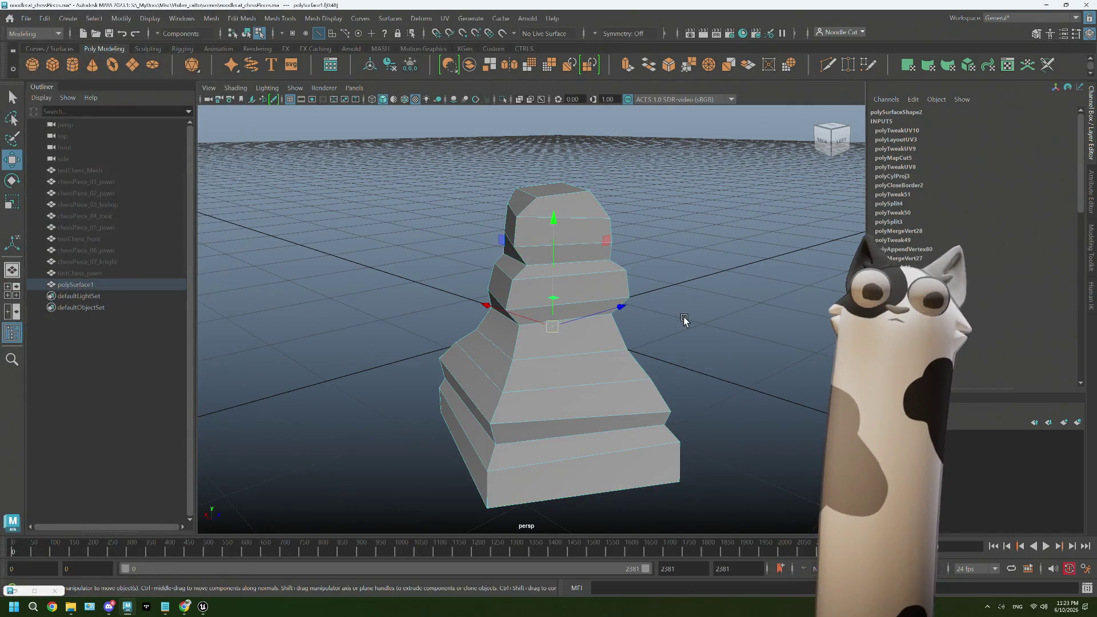
# - Snap the pawn's pivot to the centre of its base
pyautogui.click(710, 278)
pyautogui.click(589, 319)
pyautogui.press('d')
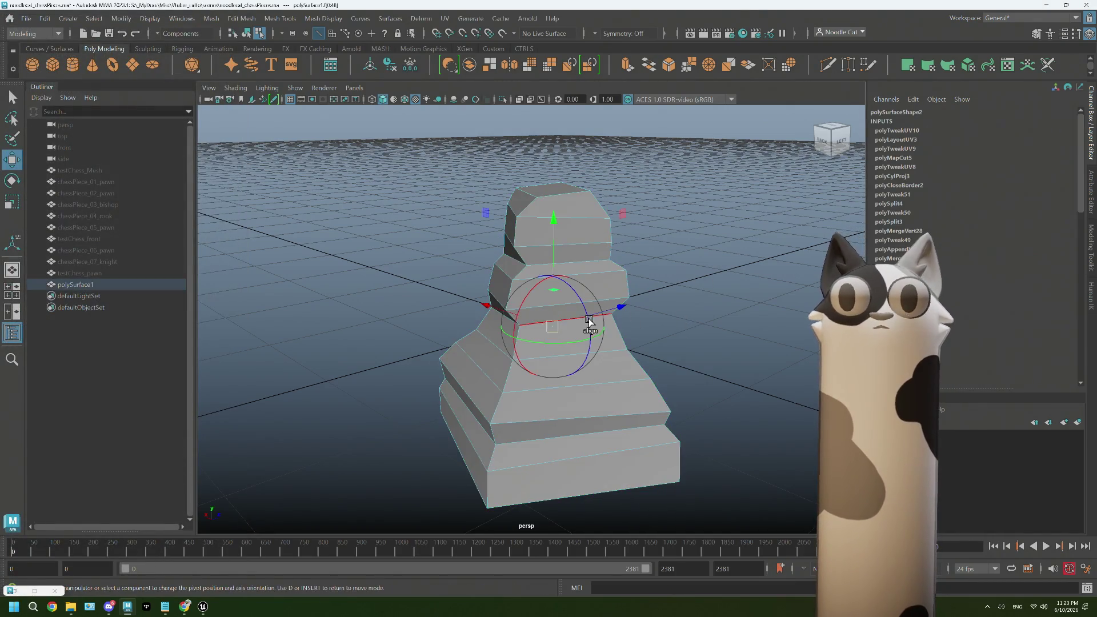
pyautogui.click(681, 365)
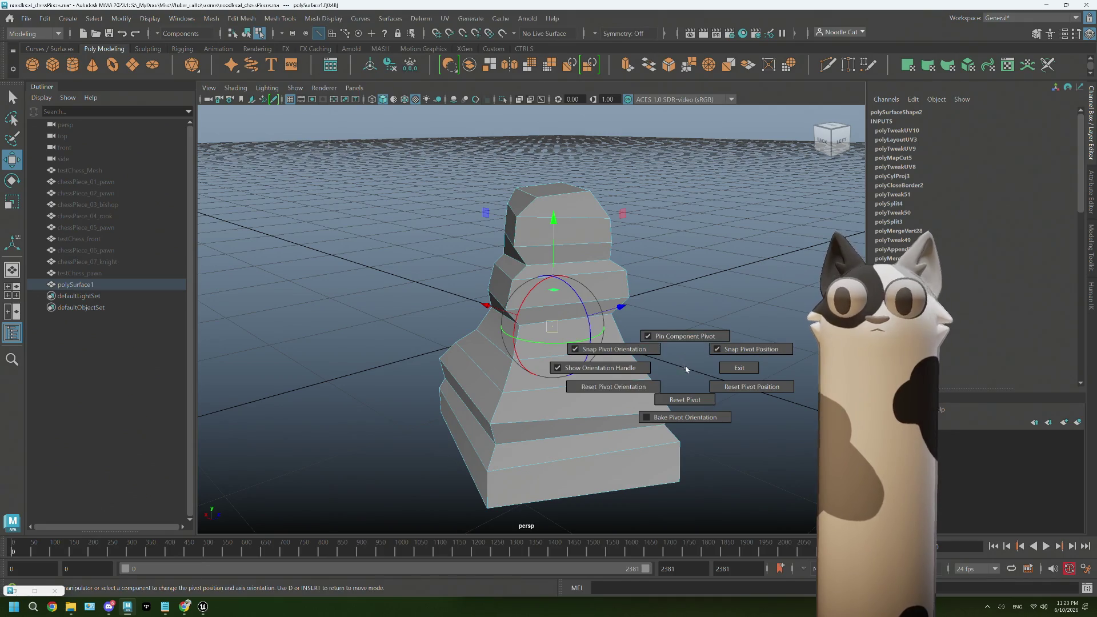
pyautogui.press('q')
pyautogui.moveTo(674, 278); pyautogui.dragTo(719, 264, button='right')
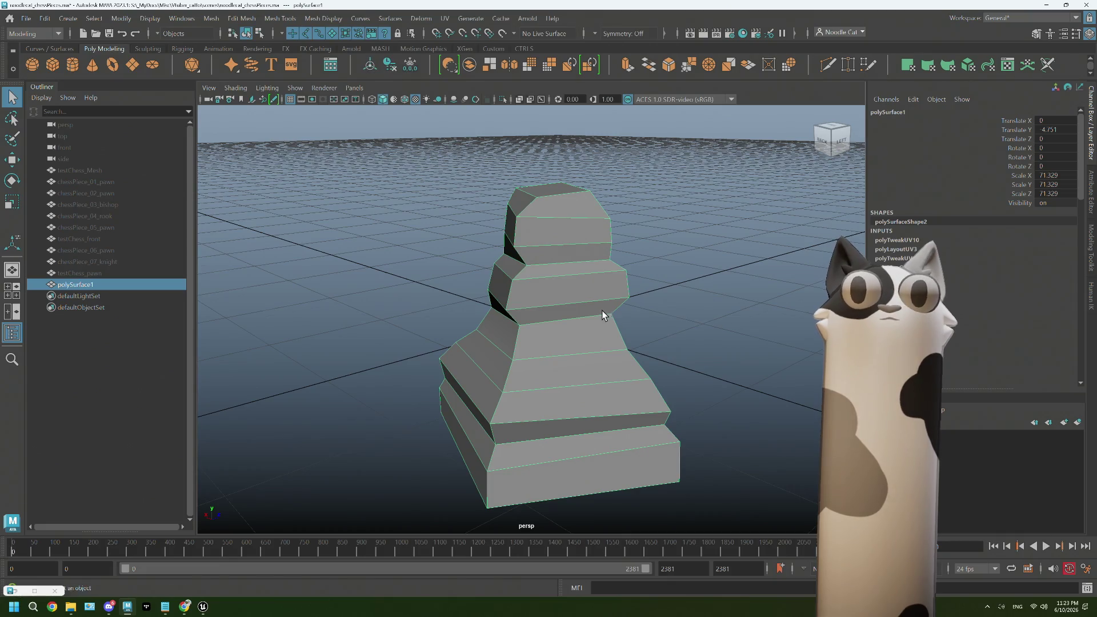
pyautogui.keyDown('alt'); pyautogui.moveTo(602, 310); pyautogui.dragTo(581, 293); pyautogui.keyUp('alt')
pyautogui.press('w')
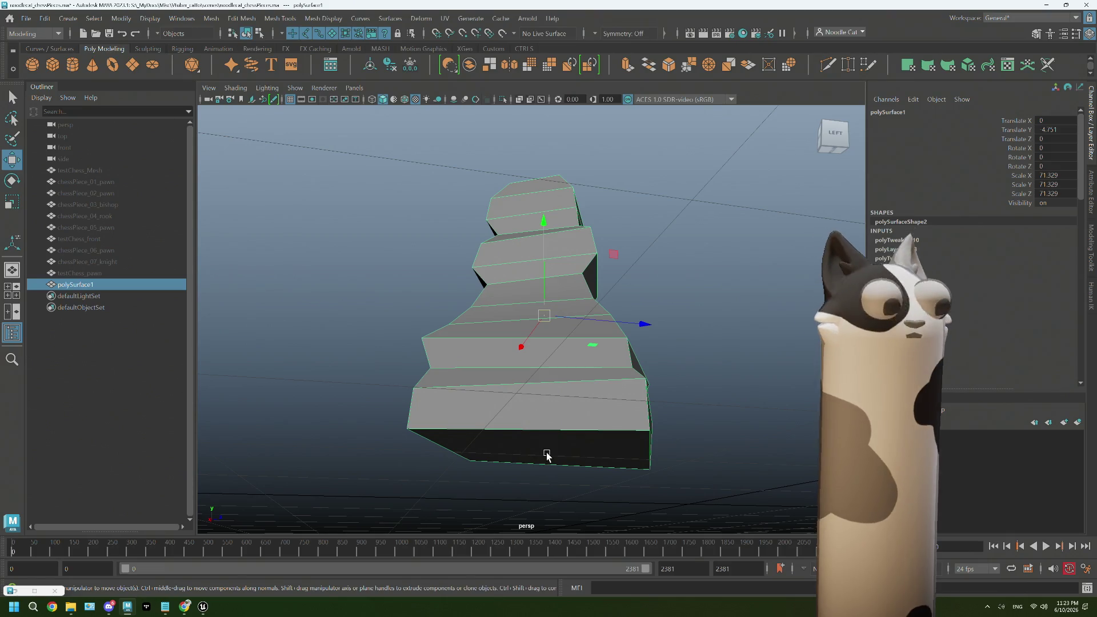
pyautogui.press('d')
pyautogui.click(556, 448)
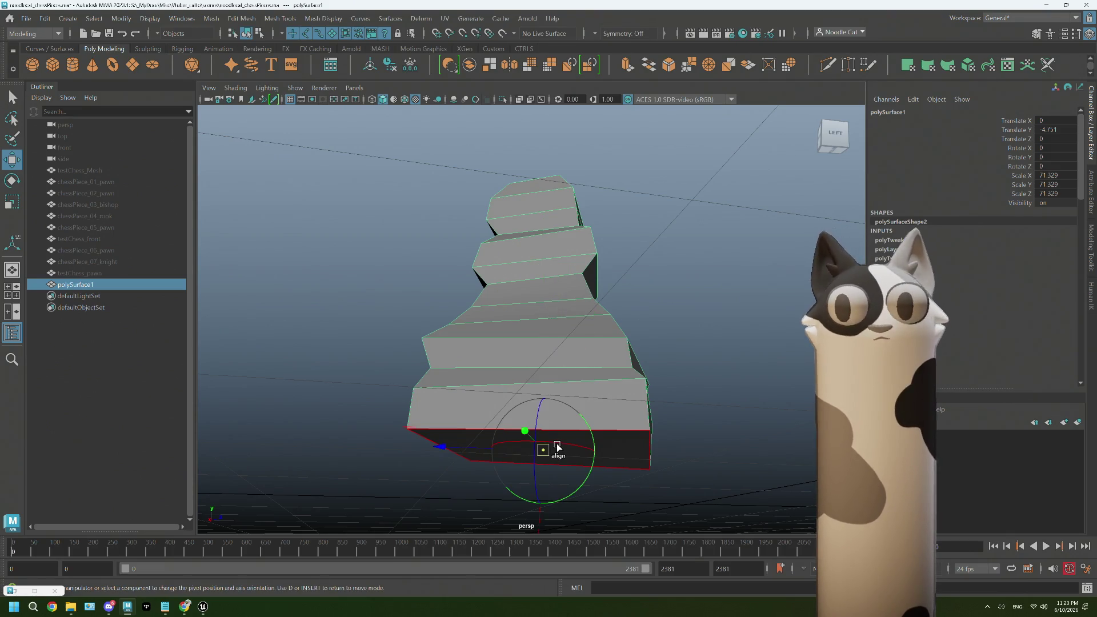
pyautogui.moveTo(558, 447)
pyautogui.keyDown('alt'); pyautogui.mouseDown()
pyautogui.moveTo(575, 437)
pyautogui.moveTo(556, 444)
pyautogui.mouseUp(); pyautogui.keyUp('alt')
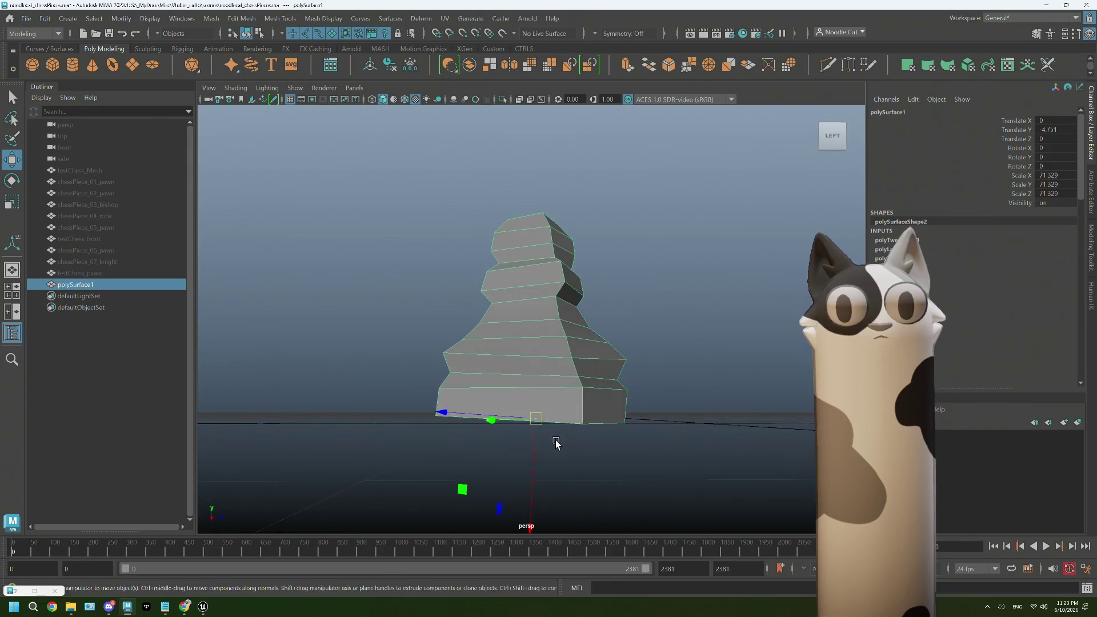
# - Set the Move tool's axis orientation to World and slide the pawn across the grid
pyautogui.doubleClick(12, 160)
pyautogui.click(137, 103)
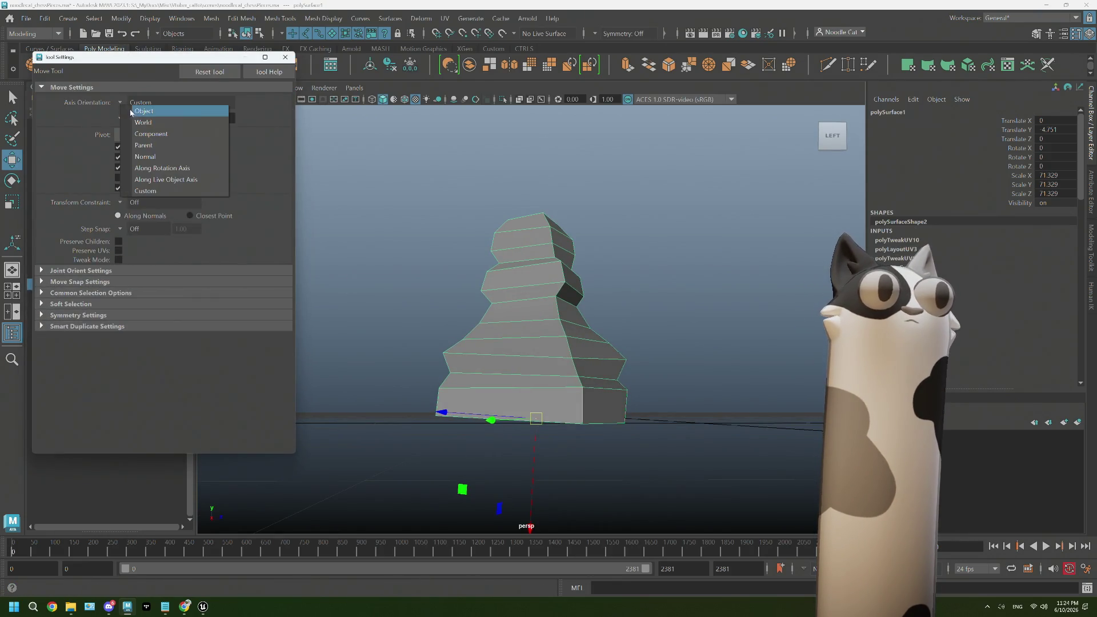
pyautogui.click(145, 122)
pyautogui.click(285, 57)
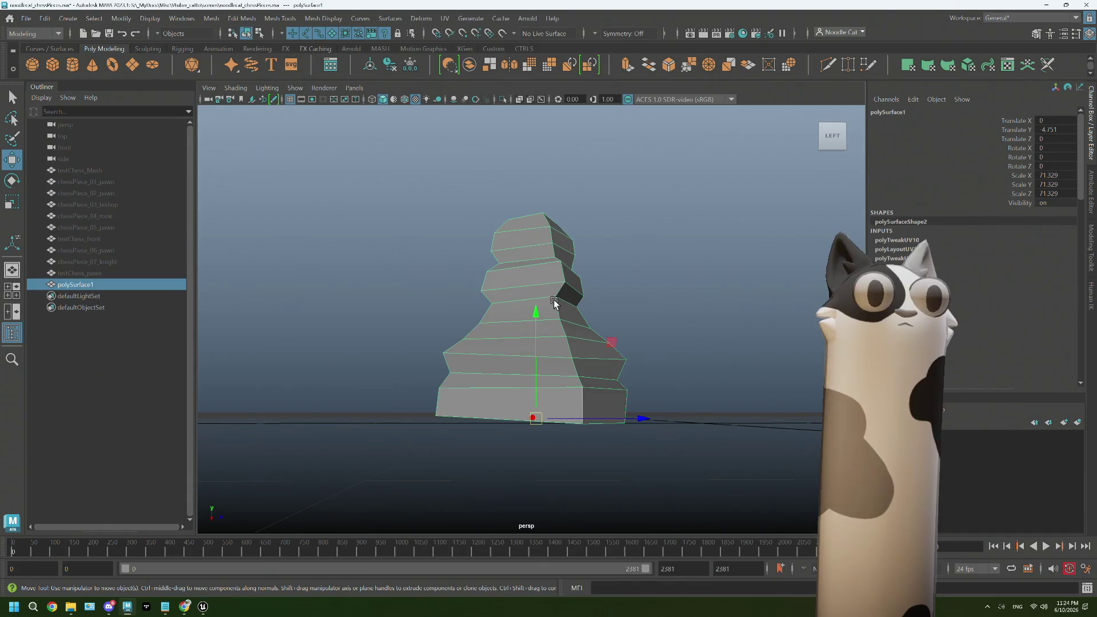
pyautogui.moveTo(563, 309)
pyautogui.keyDown('alt'); pyautogui.mouseDown()
pyautogui.moveTo(525, 373)
pyautogui.moveTo(695, 361)
pyautogui.mouseUp(); pyautogui.keyUp('alt')
# - Tilt the pawn slightly around X and Z in the front view
pyautogui.press('space')
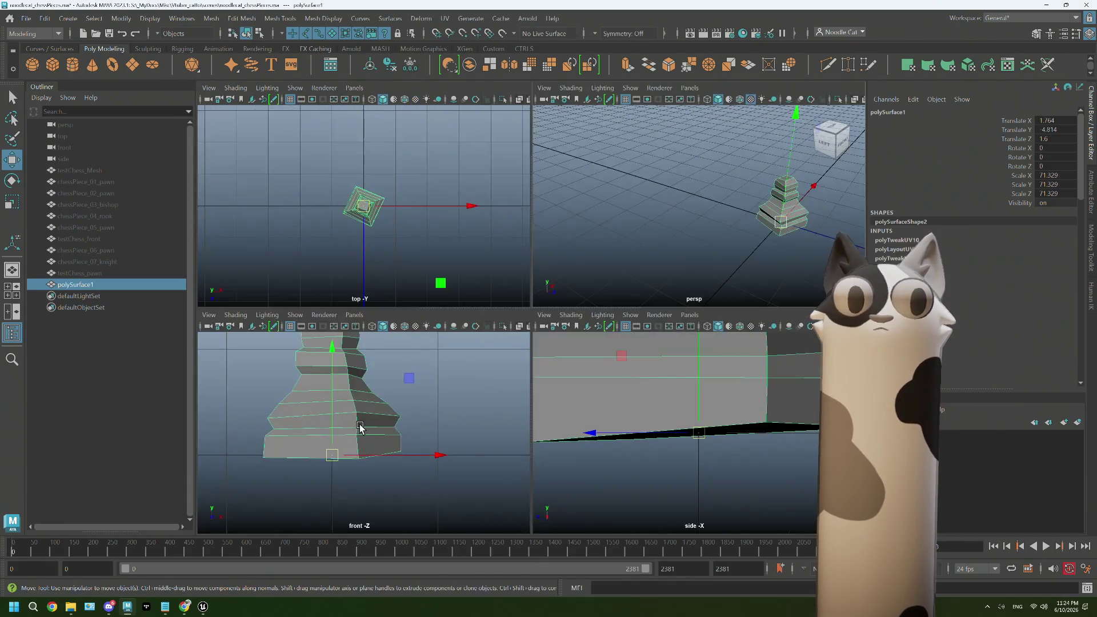
pyautogui.press('space')
pyautogui.press('e')
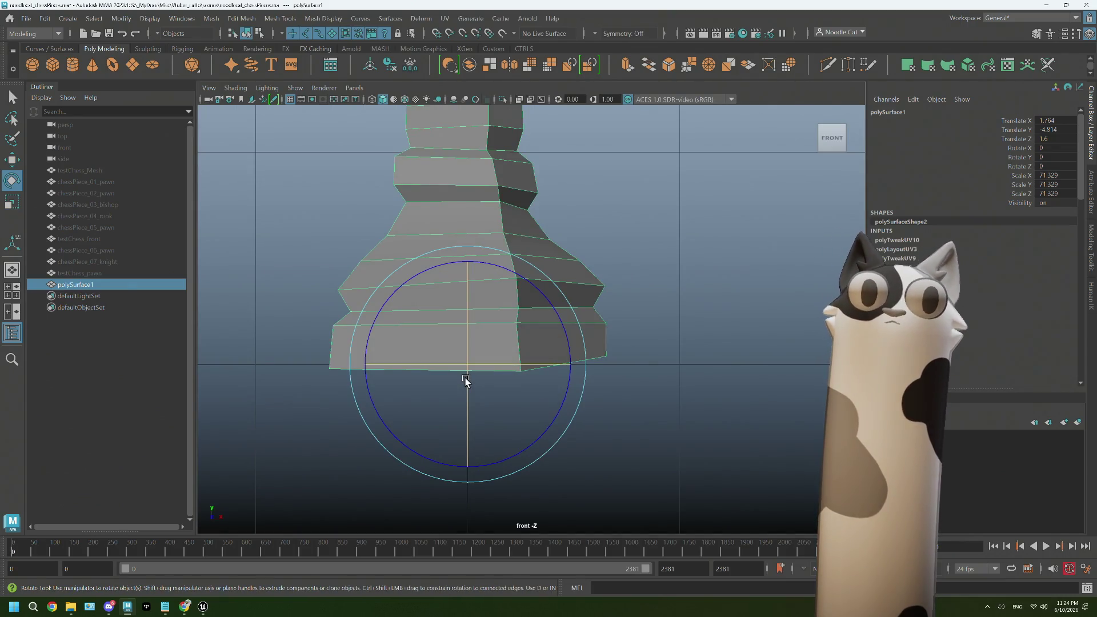
pyautogui.moveTo(466, 382); pyautogui.dragTo(462, 376)
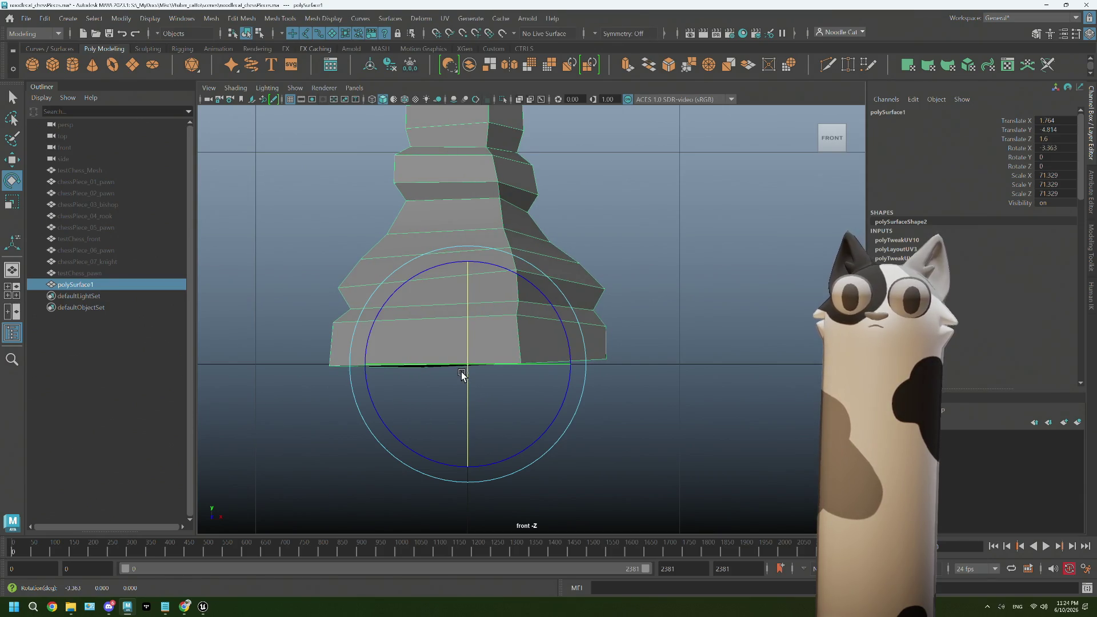
pyautogui.moveTo(563, 337); pyautogui.dragTo(564, 338)
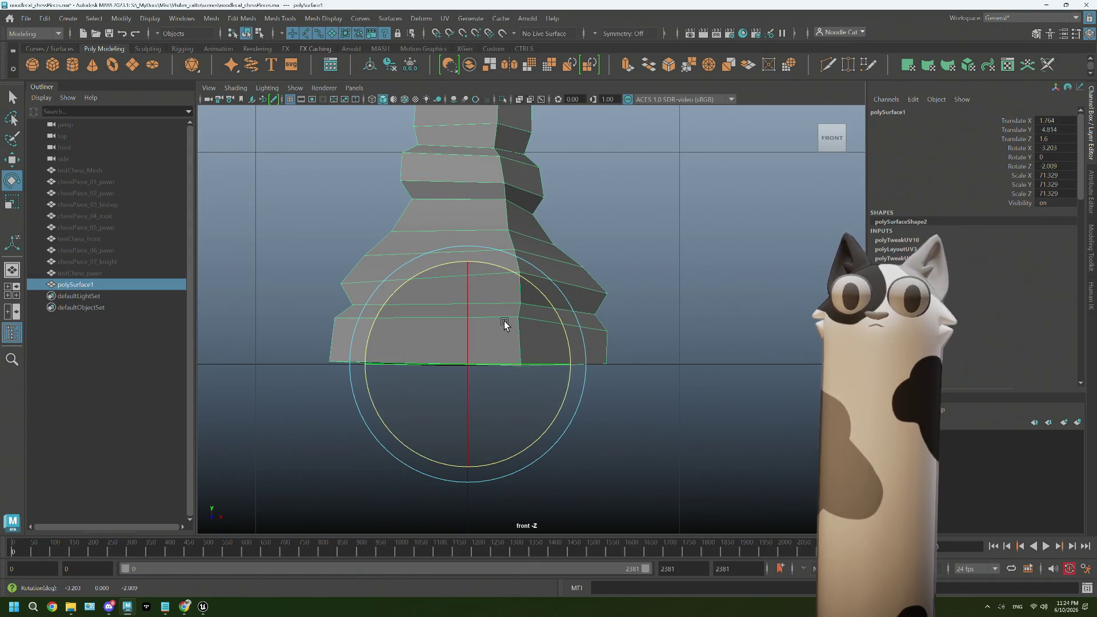
pyautogui.moveTo(464, 315); pyautogui.dragTo(468, 312)
pyautogui.moveTo(726, 283); pyautogui.dragTo(767, 262, button='right')
# - Turn the pawn around its vertical axis to roughly 23° in the top view
pyautogui.press('space')
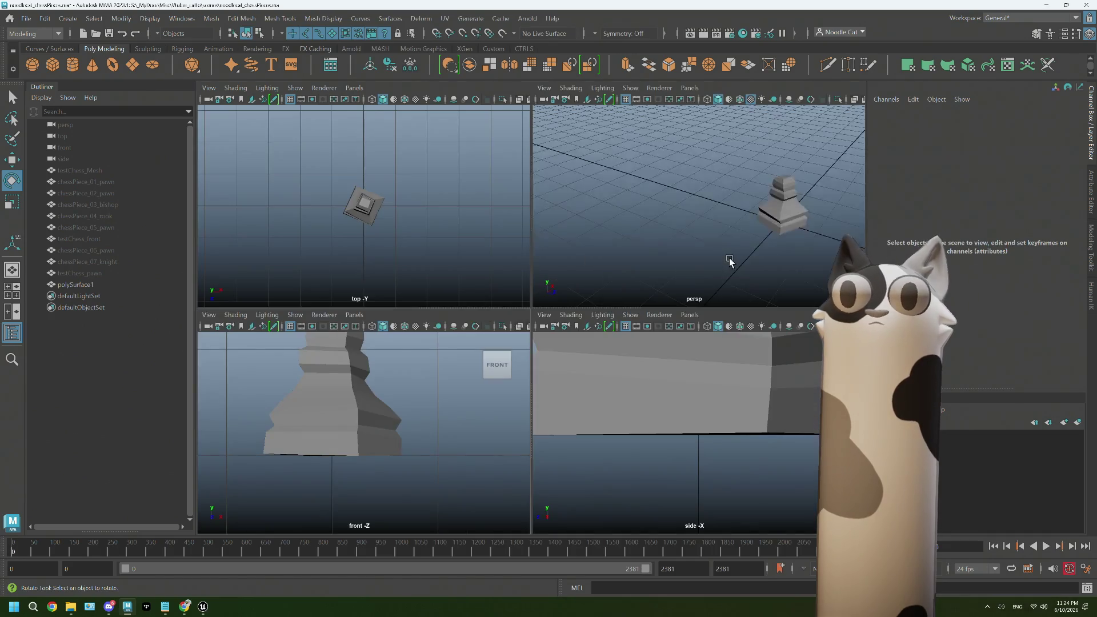
pyautogui.press('space')
pyautogui.moveTo(730, 260)
pyautogui.keyDown('alt'); pyautogui.mouseDown()
pyautogui.moveTo(654, 343)
pyautogui.moveTo(703, 369)
pyautogui.mouseUp(); pyautogui.keyUp('alt')
pyautogui.click(702, 369)
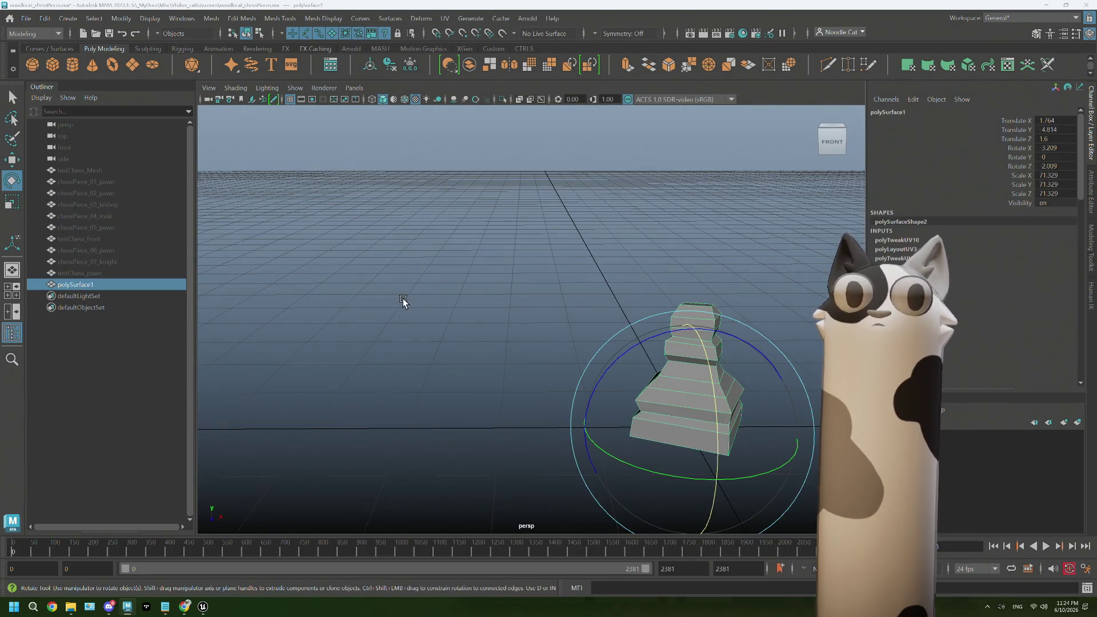
pyautogui.press('space')
pyautogui.press('space')
pyautogui.moveTo(600, 390); pyautogui.dragTo(695, 383)
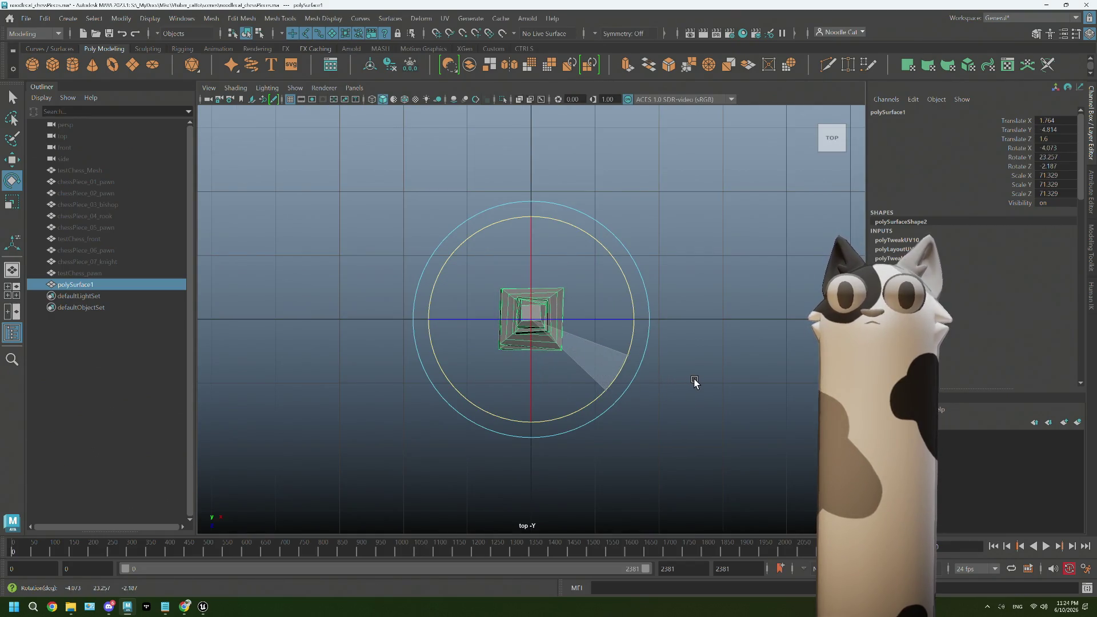
pyautogui.press('space')
pyautogui.press('space')
pyautogui.moveTo(650, 189); pyautogui.dragTo(684, 173, button='right')
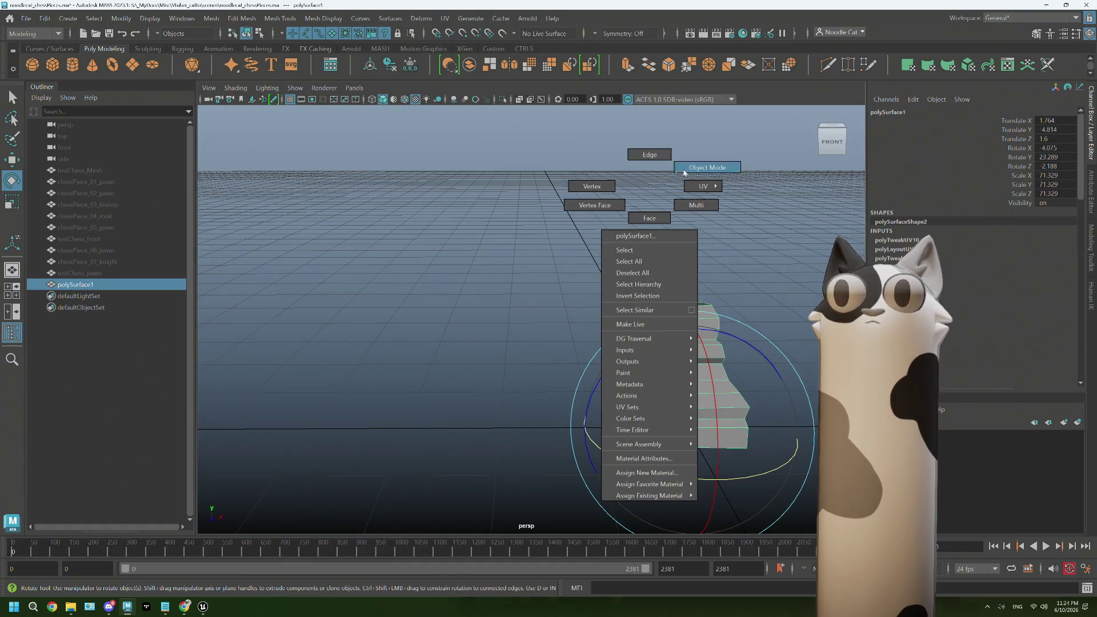
pyautogui.click(684, 173)
pyautogui.keyDown('alt'); pyautogui.moveTo(677, 436); pyautogui.dragTo(565, 393); pyautogui.keyUp('alt')
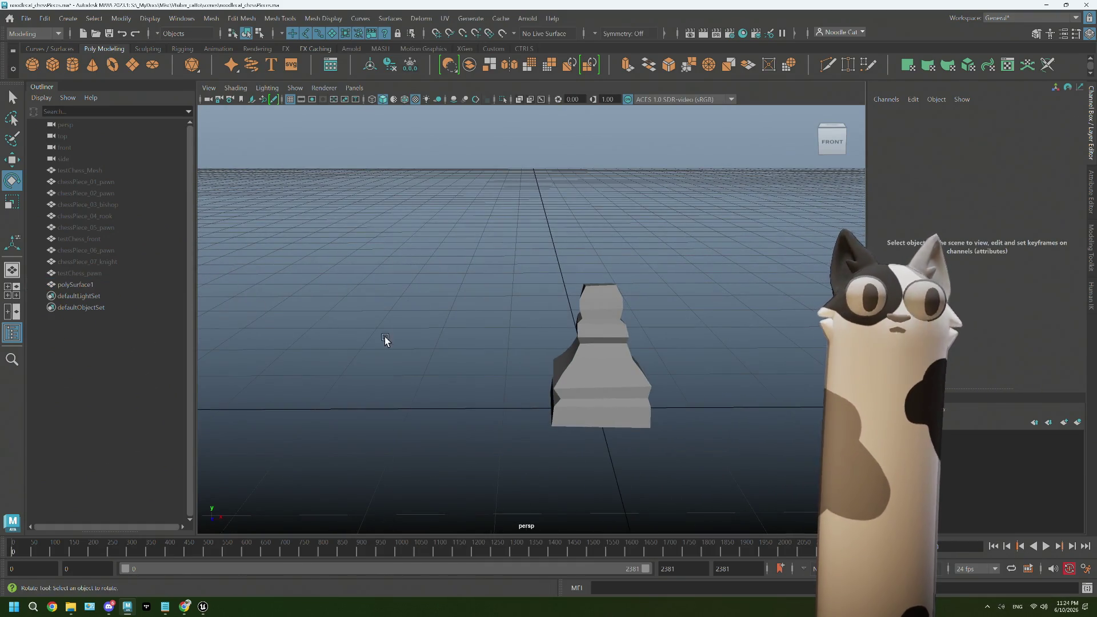
# - Rename polySurface1 to chessPiece_08_pawn, reusing an existing pawn's name pattern
pyautogui.click(108, 227)
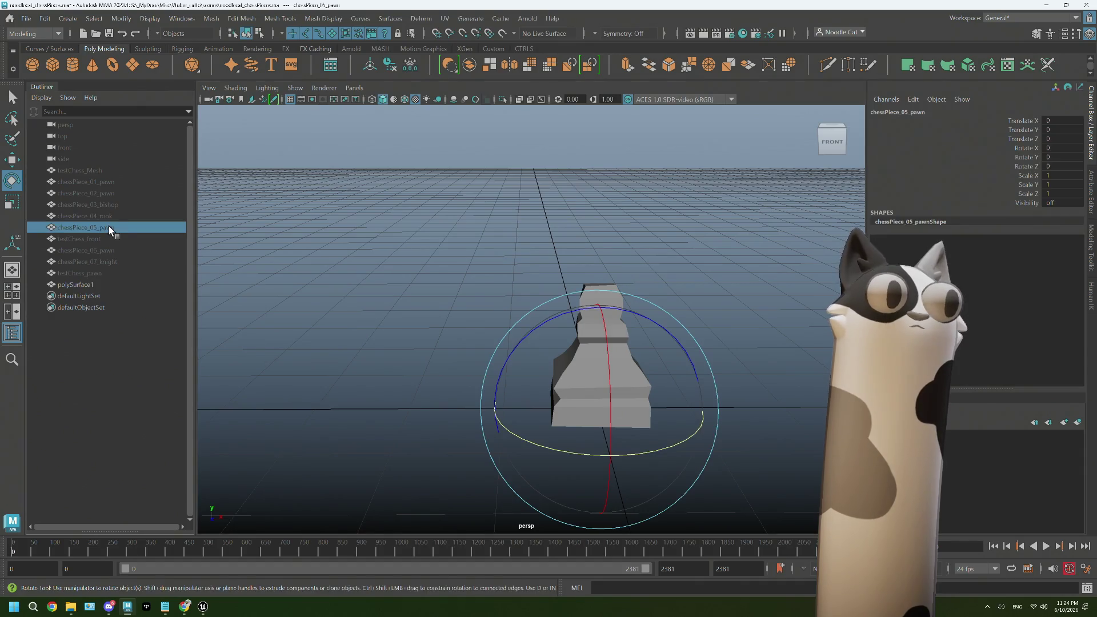
pyautogui.click(109, 249)
pyautogui.doubleClick(110, 250)
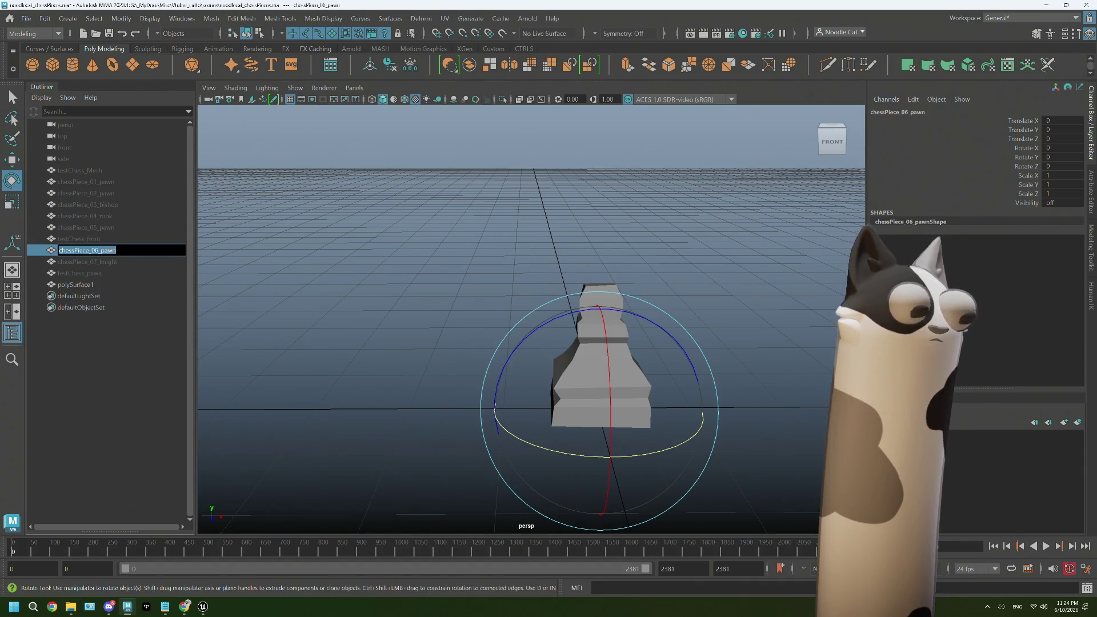
pyautogui.hotkey('ctrl', 'c')
pyautogui.click(95, 285)
pyautogui.doubleClick(94, 285)
pyautogui.hotkey('ctrl', 'v')
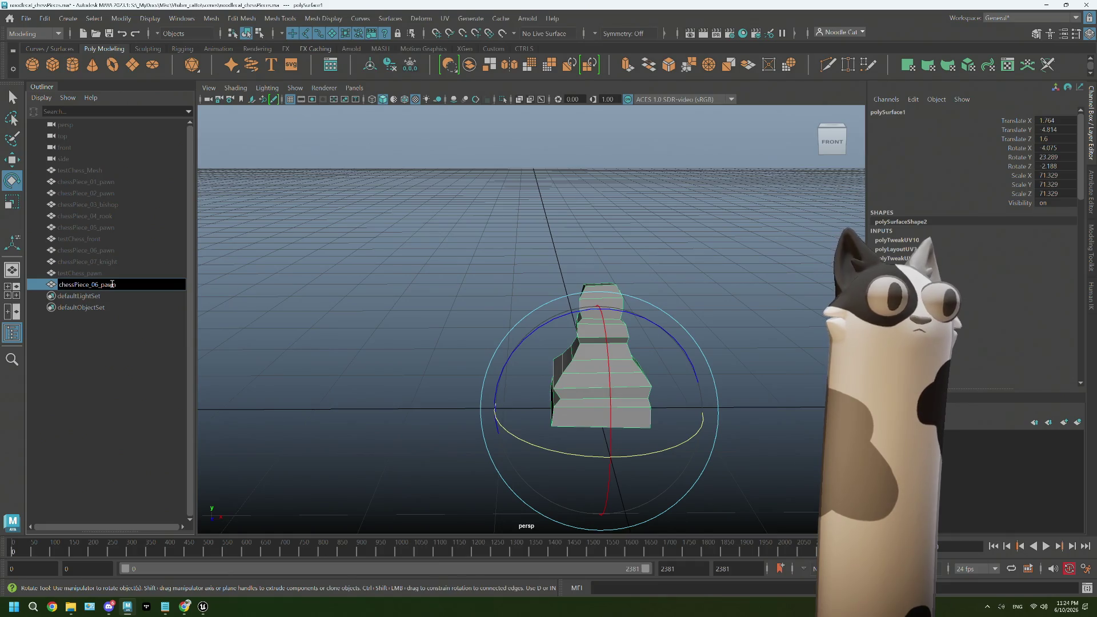
pyautogui.press('Left')
pyautogui.press('Left')
pyautogui.press('Left')
pyautogui.press('BackSpace')
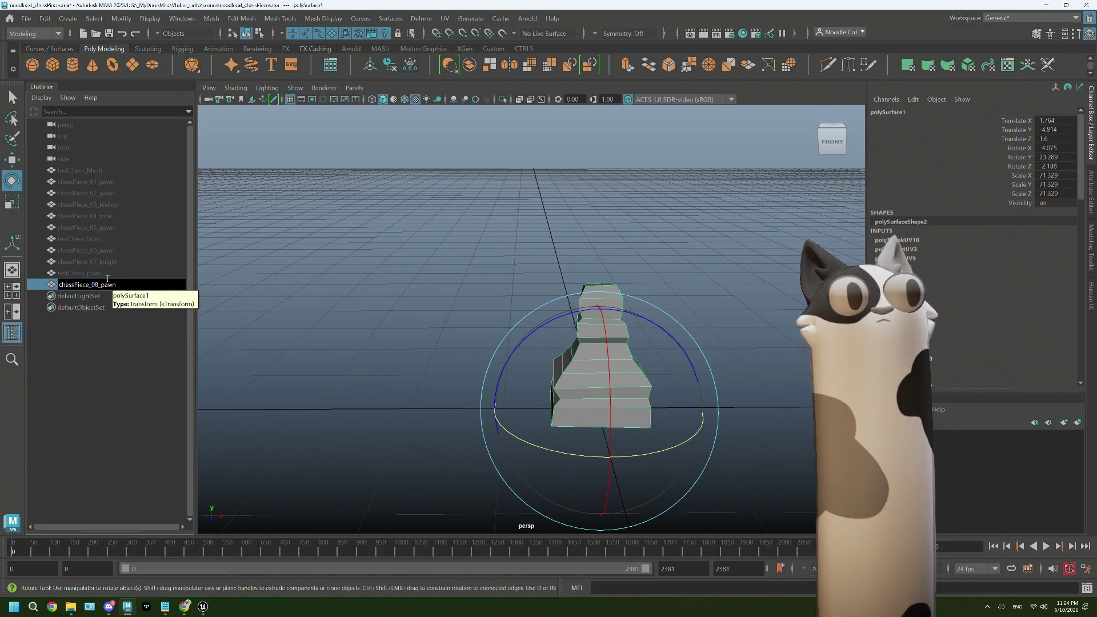
pyautogui.press('Return')
# - Delete testChess_pawn and freeze chessPiece_08_pawn's transforms to zero
pyautogui.click(102, 273)
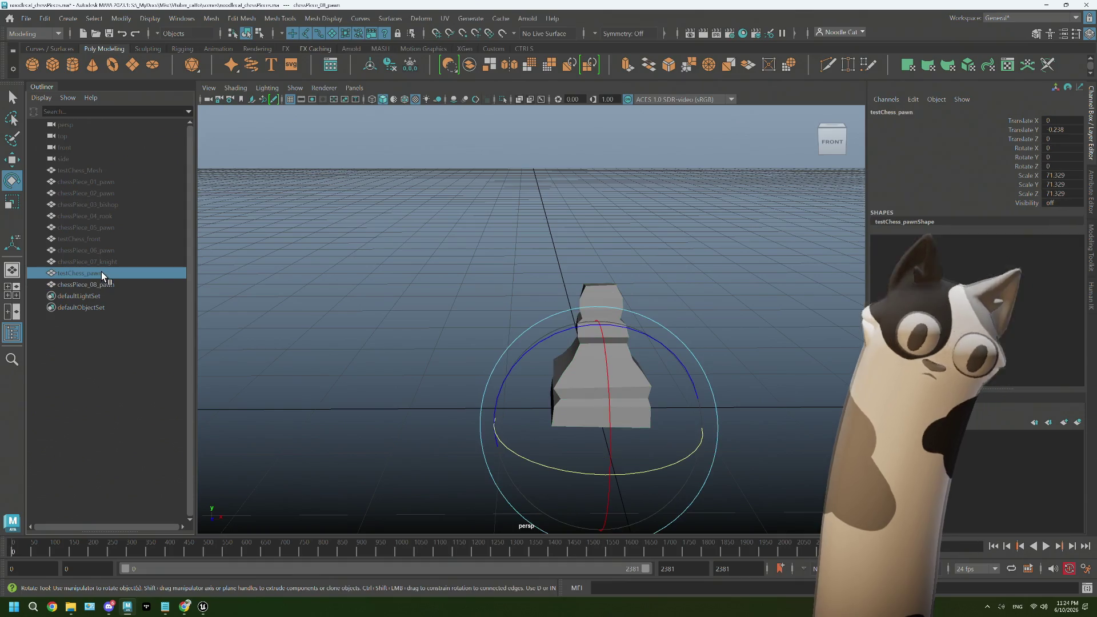
pyautogui.press('Delete')
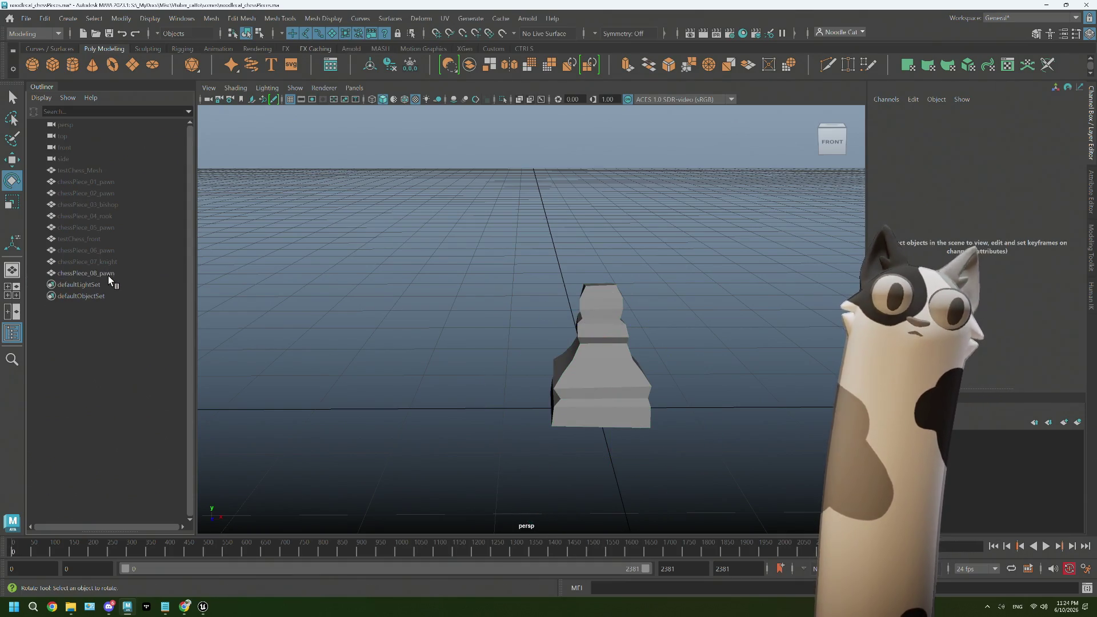
pyautogui.click(108, 276)
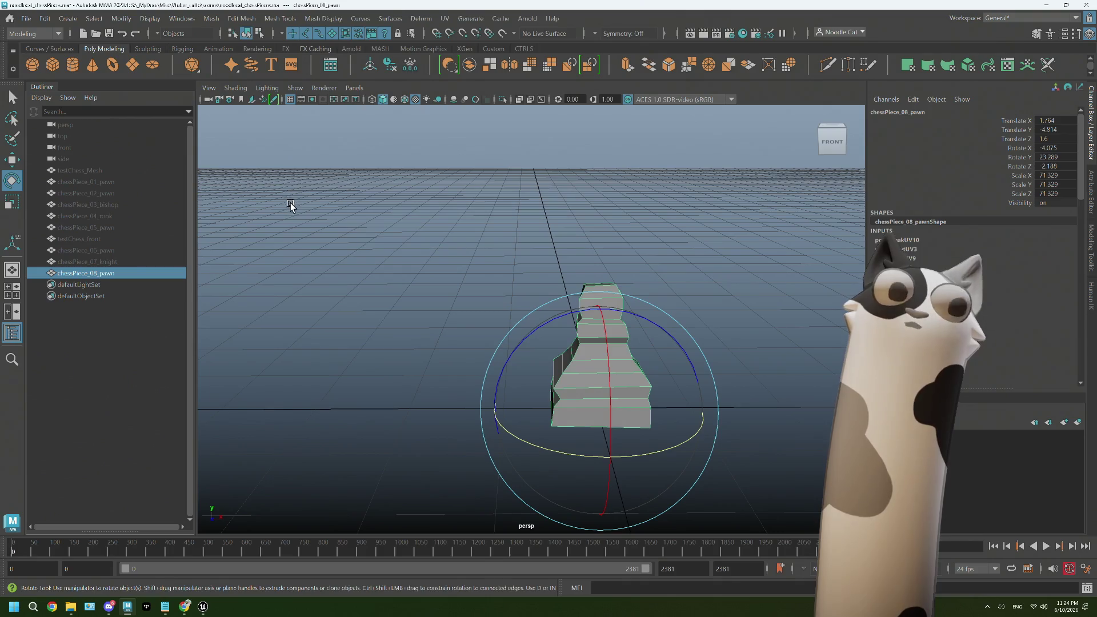
pyautogui.click(410, 65)
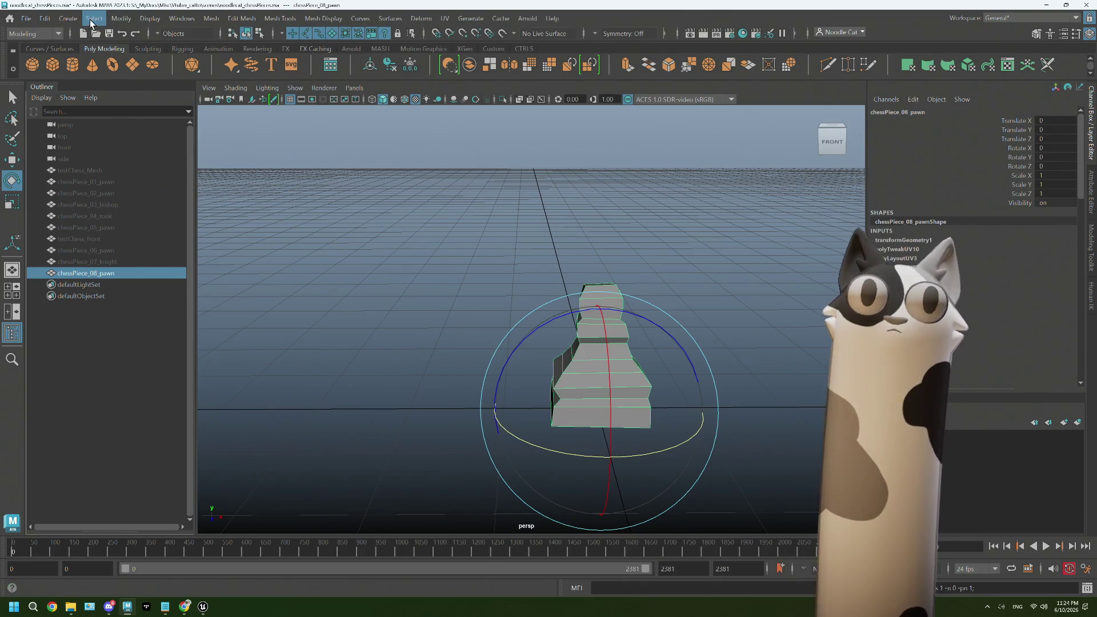
# - Delete the pawn's construction history via Edit > Delete by Type > History
pyautogui.click(45, 19)
pyautogui.moveTo(143, 167)
pyautogui.click(234, 164)
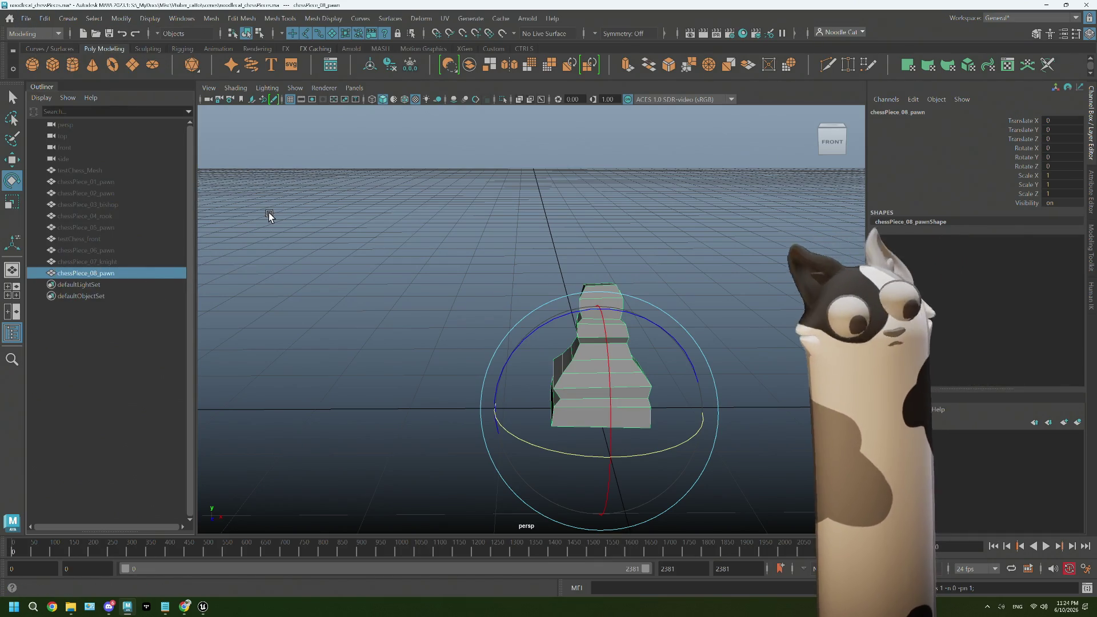
# - Export the selected pawn as the FBX file chessPiece_08_pawn
pyautogui.click(27, 18)
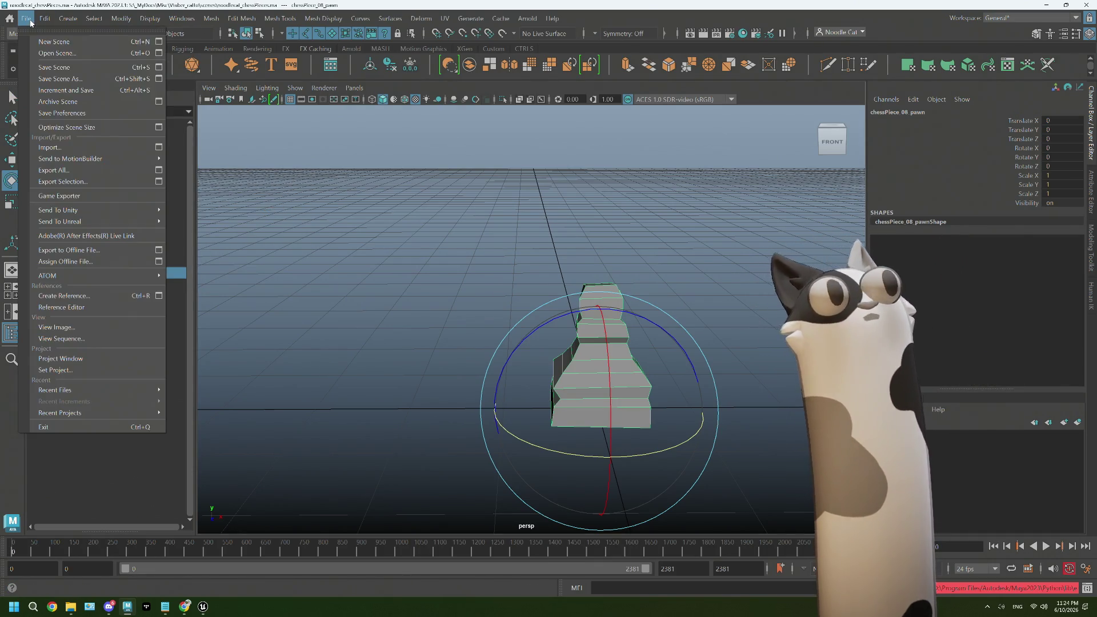
pyautogui.click(69, 170)
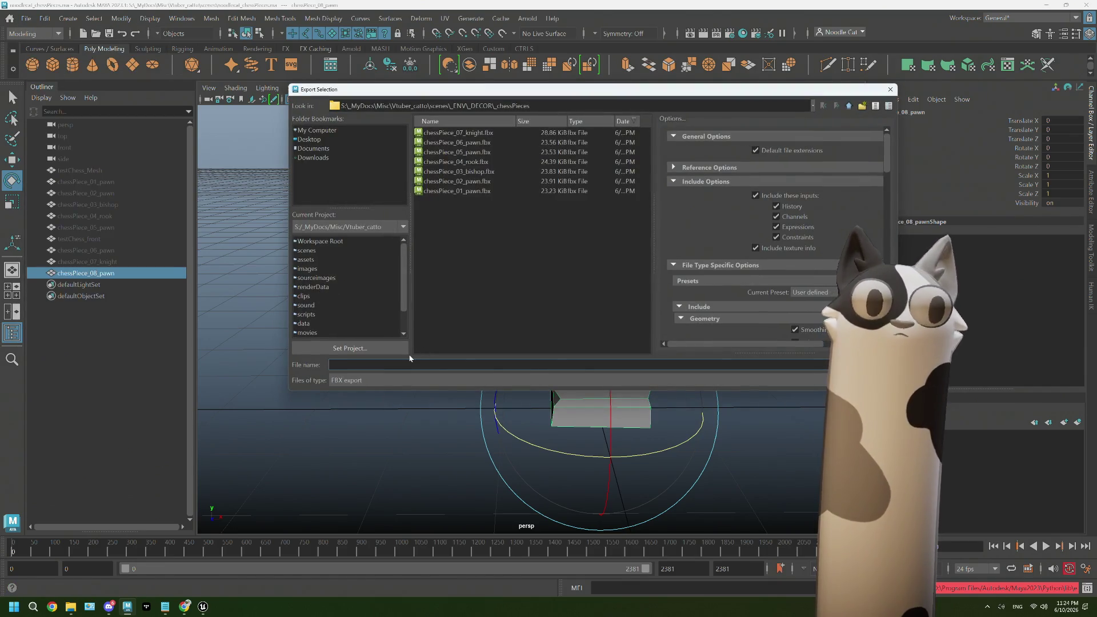
pyautogui.write('chessPiece_06_pawn')
pyautogui.click(368, 365)
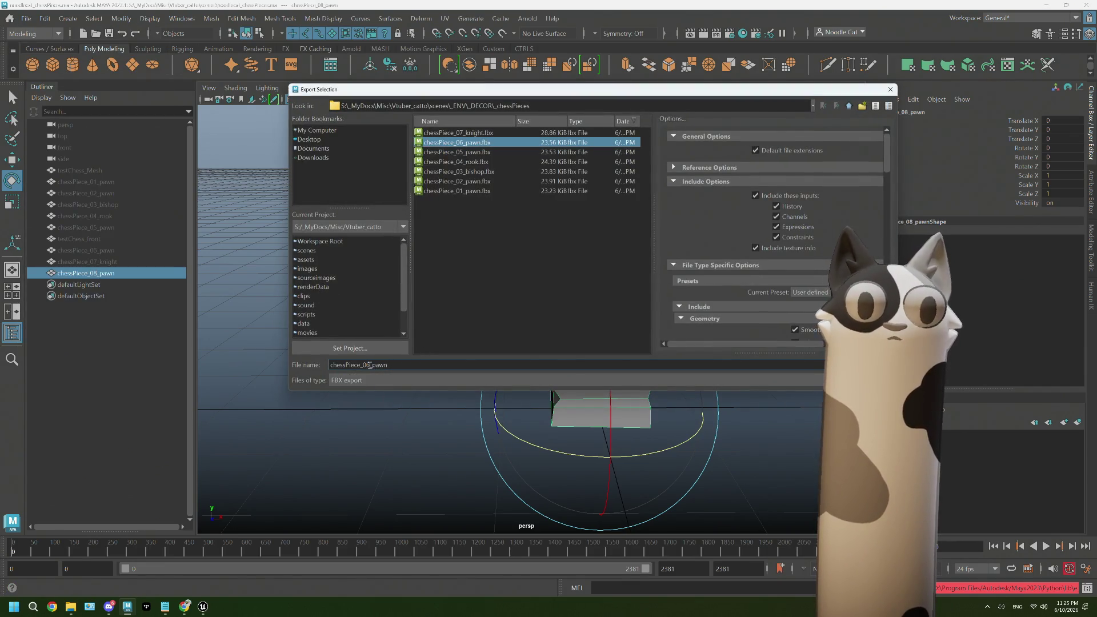
pyautogui.press('BackSpace')
pyautogui.write('8')
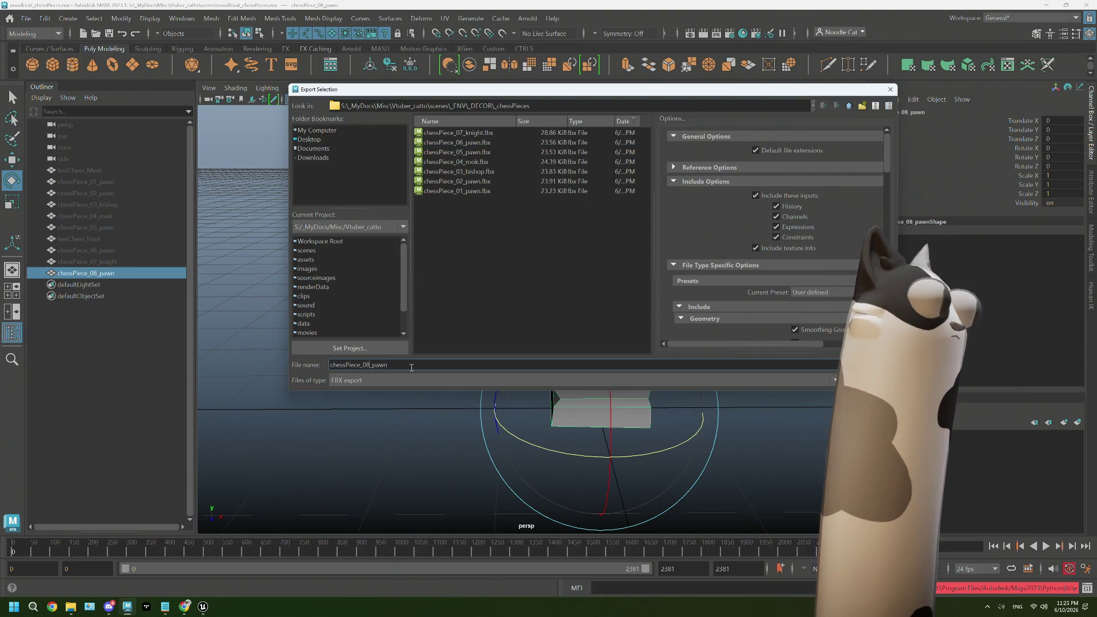
pyautogui.press('Return')
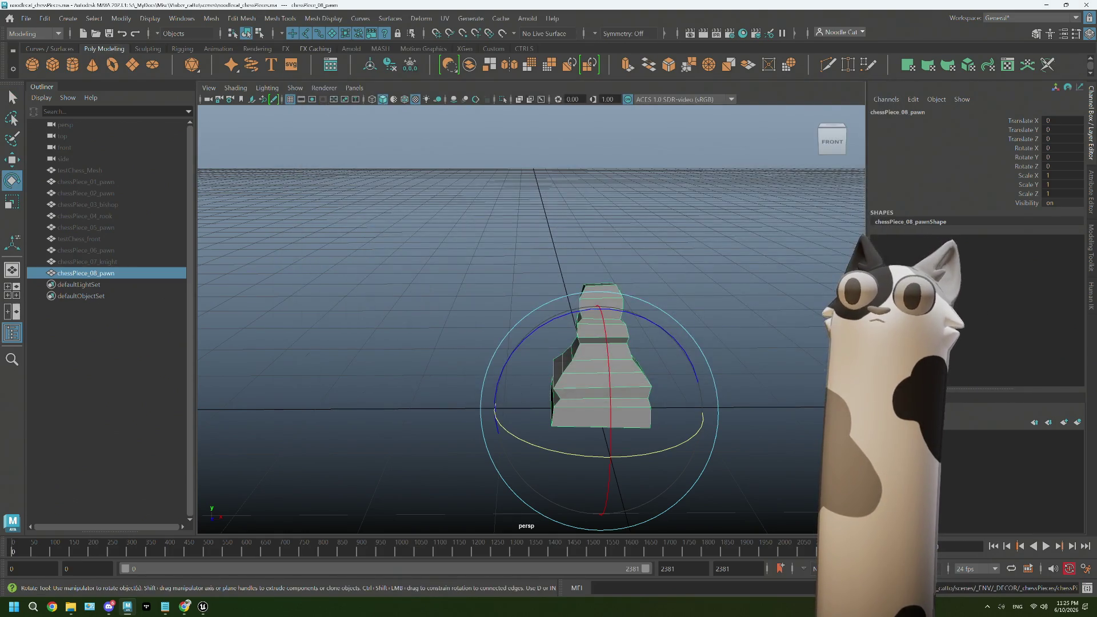
# - In Unreal's Content Browser, navigate to ENV > DECOR > chessSet
pyautogui.moveTo(202, 608)
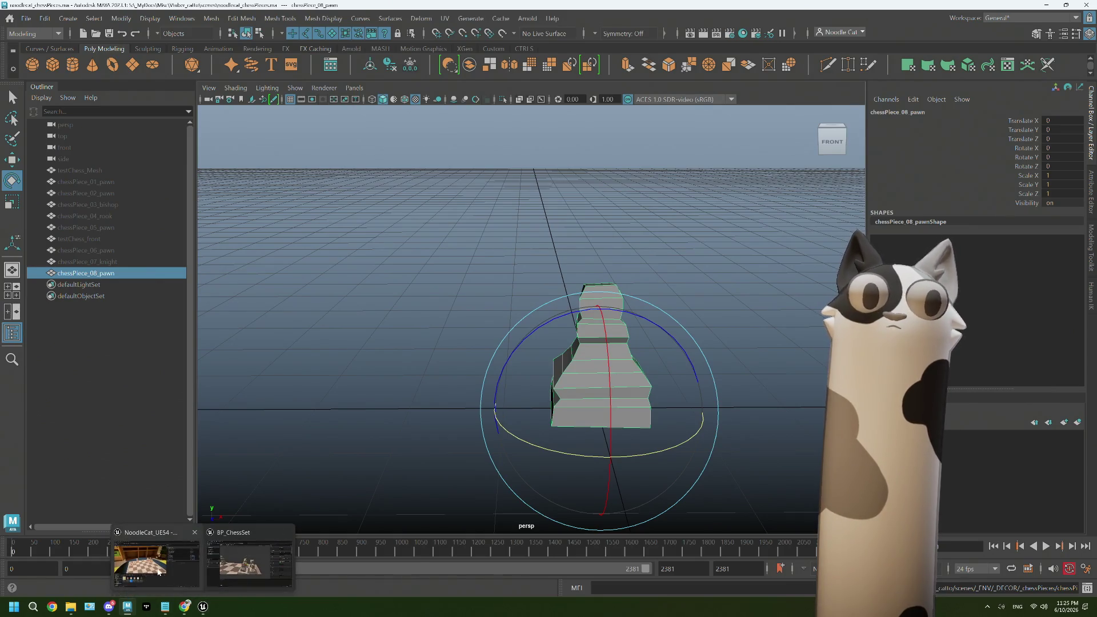
pyautogui.click(154, 558)
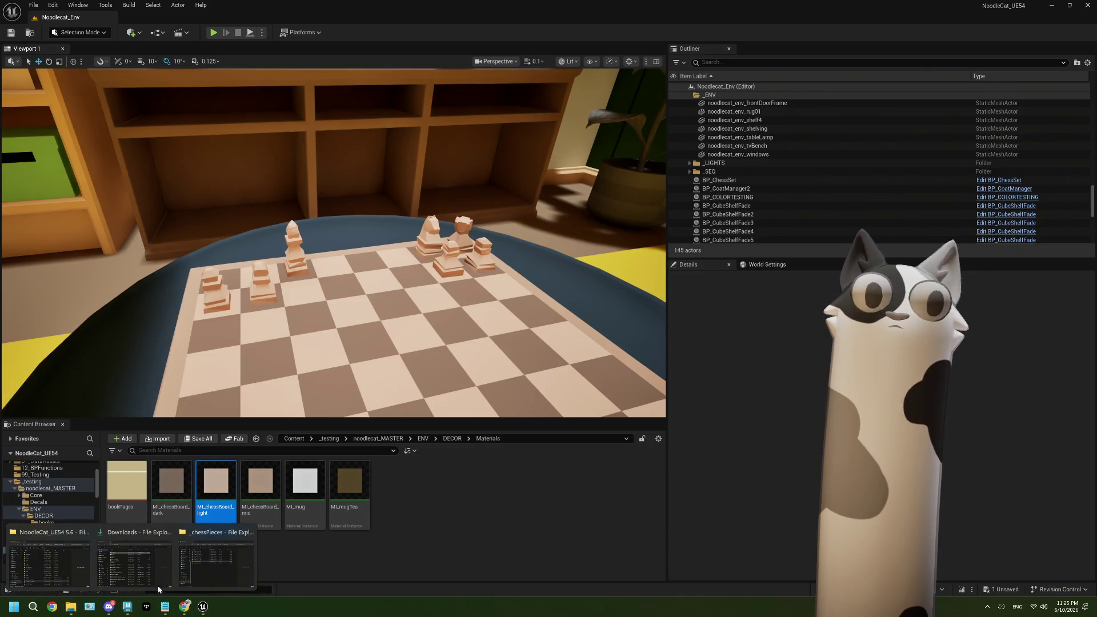
pyautogui.click(69, 611)
pyautogui.moveTo(332, 292)
pyautogui.mouseDown()
pyautogui.moveTo(353, 336)
pyautogui.moveTo(461, 405)
pyautogui.moveTo(424, 457)
pyautogui.mouseUp()
pyautogui.click(425, 442)
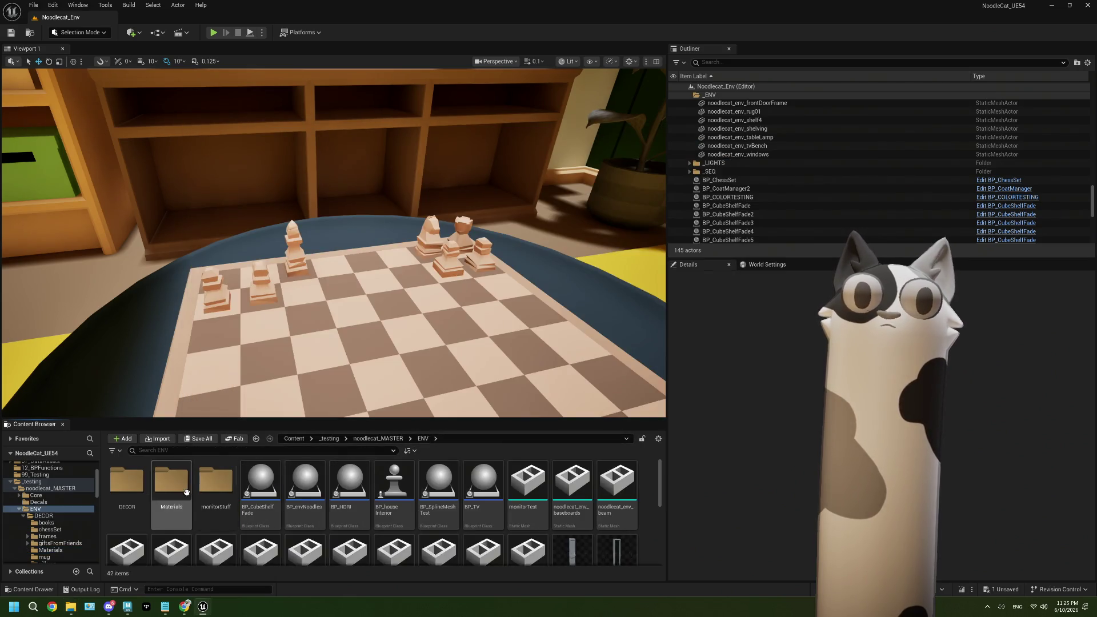
pyautogui.doubleClick(127, 483)
pyautogui.click(177, 487)
pyautogui.doubleClick(176, 487)
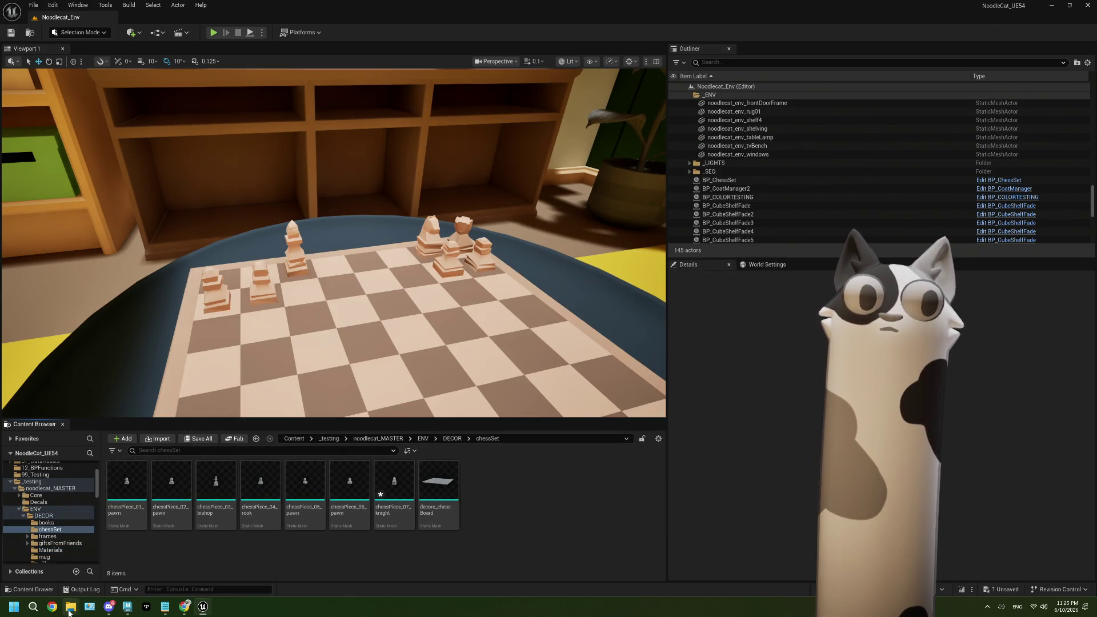
# - Import chessPiece_08_pawn.fbx into chessSet and open BP_ChessSet for editing
pyautogui.hotkey('alt', 'Tab')
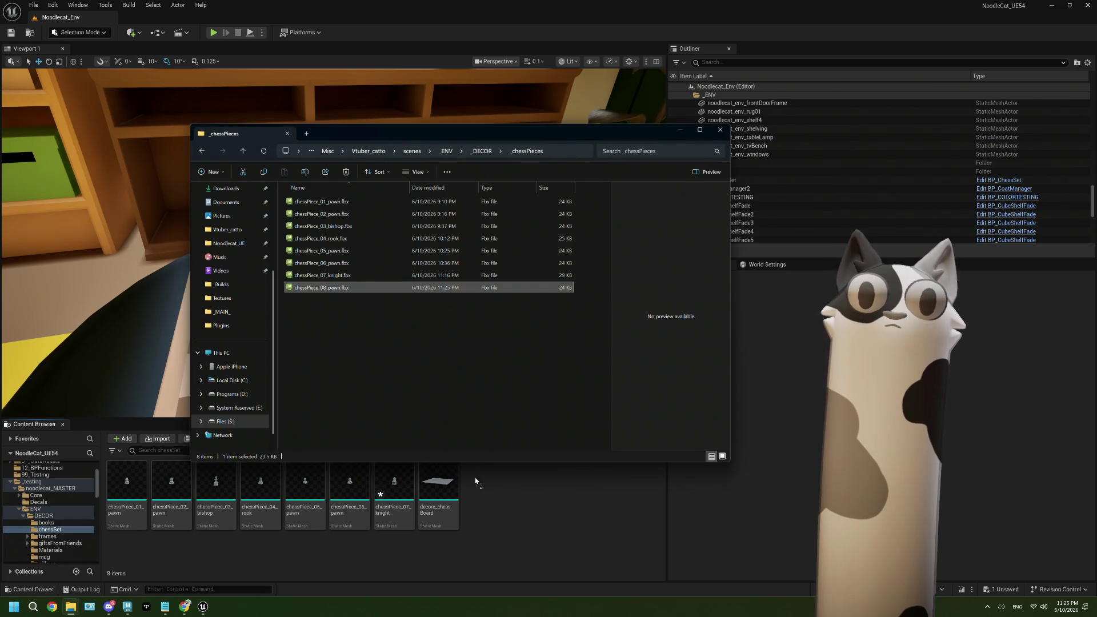
pyautogui.moveTo(500, 524); pyautogui.dragTo(502, 524)
pyautogui.click(663, 565)
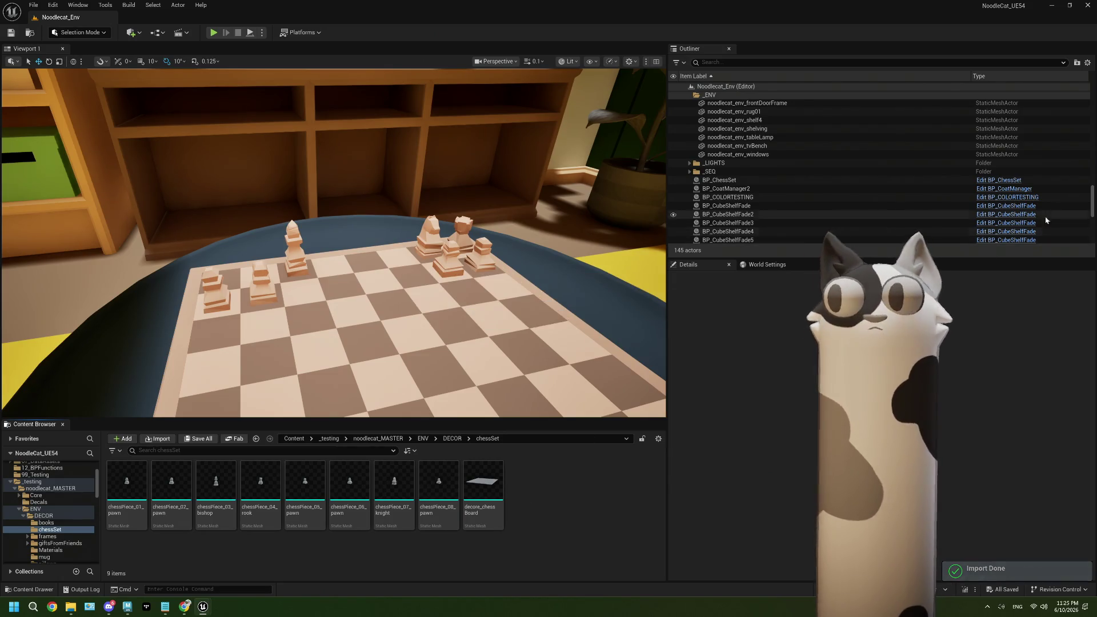
pyautogui.click(1012, 180)
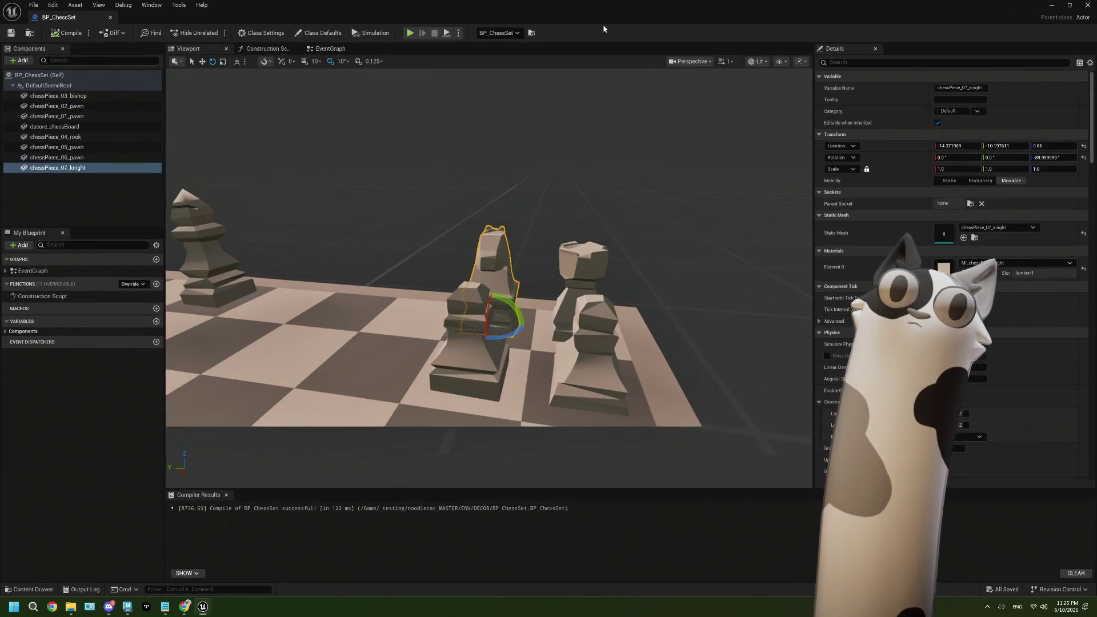
# - Add the chessPiece_08_pawn mesh as a component of BP_ChessSet
pyautogui.doubleClick(603, 28)
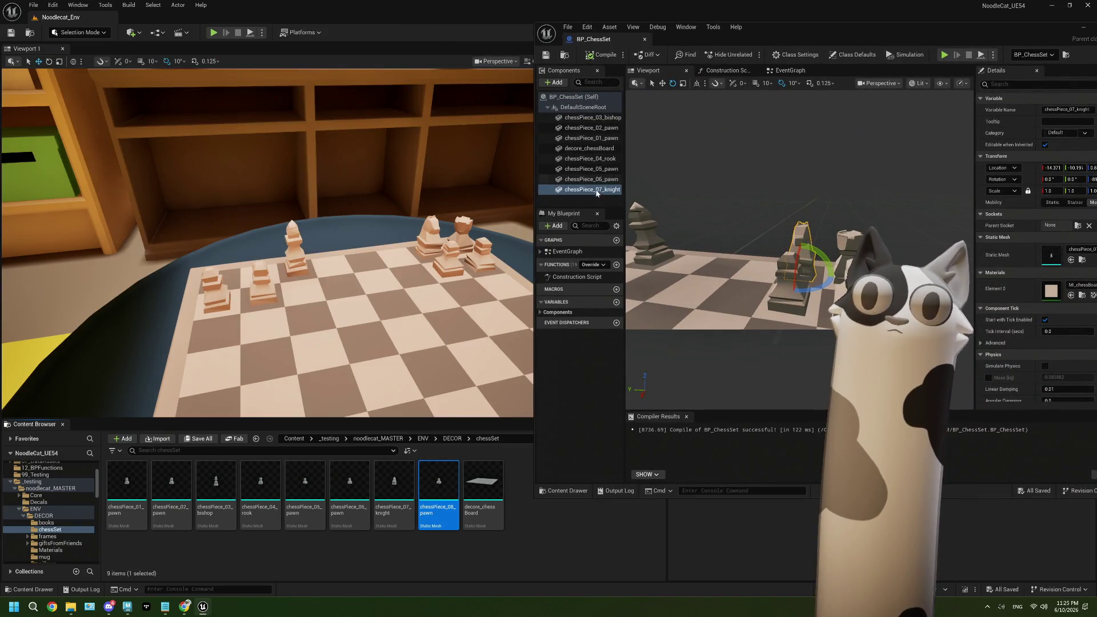
pyautogui.click(598, 199)
pyautogui.moveTo(437, 487)
pyautogui.mouseDown()
pyautogui.moveTo(553, 234)
pyautogui.moveTo(572, 146)
pyautogui.moveTo(578, 191)
pyautogui.mouseUp()
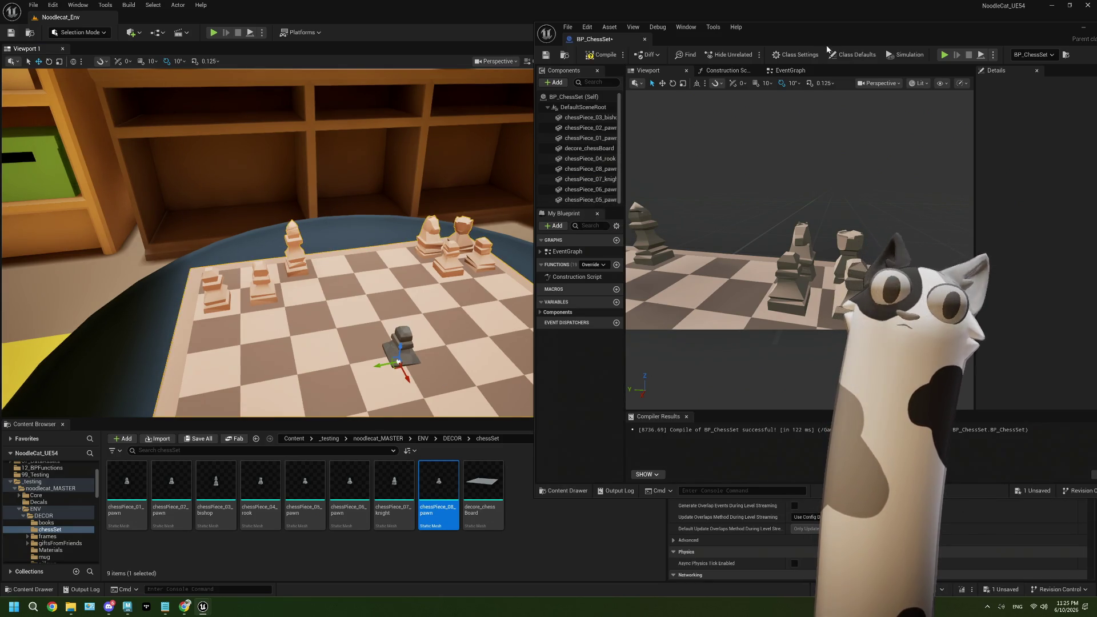
# - Give the pawn component the MI_chessBoard_dark material and Location 0, 0, 0.86
pyautogui.click(794, 283)
pyautogui.moveTo(997, 37); pyautogui.dragTo(898, 36)
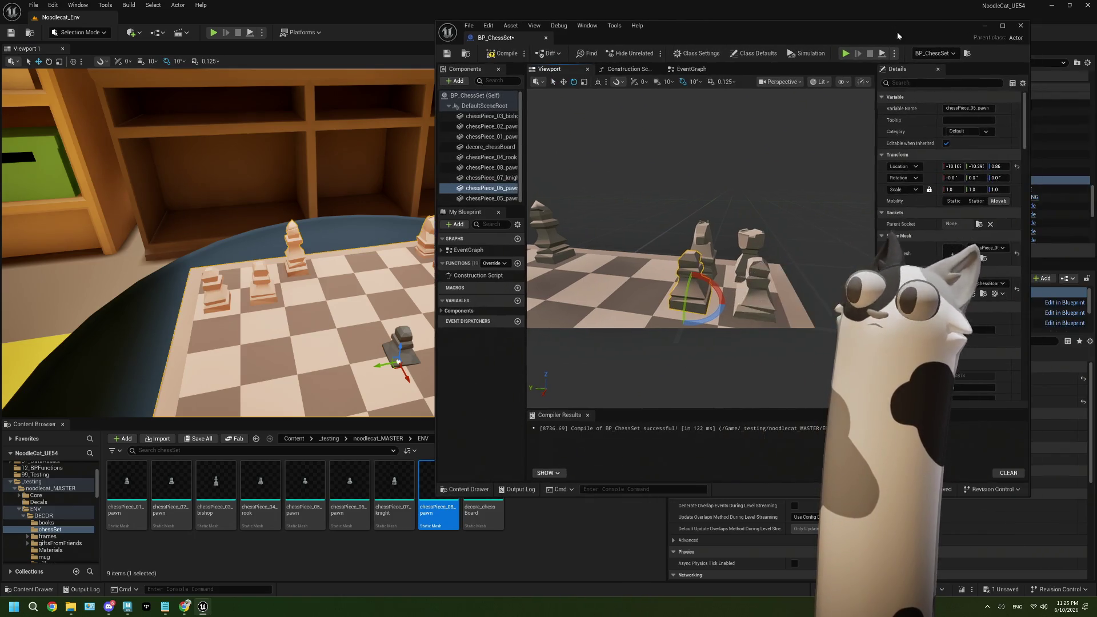
pyautogui.click(984, 294)
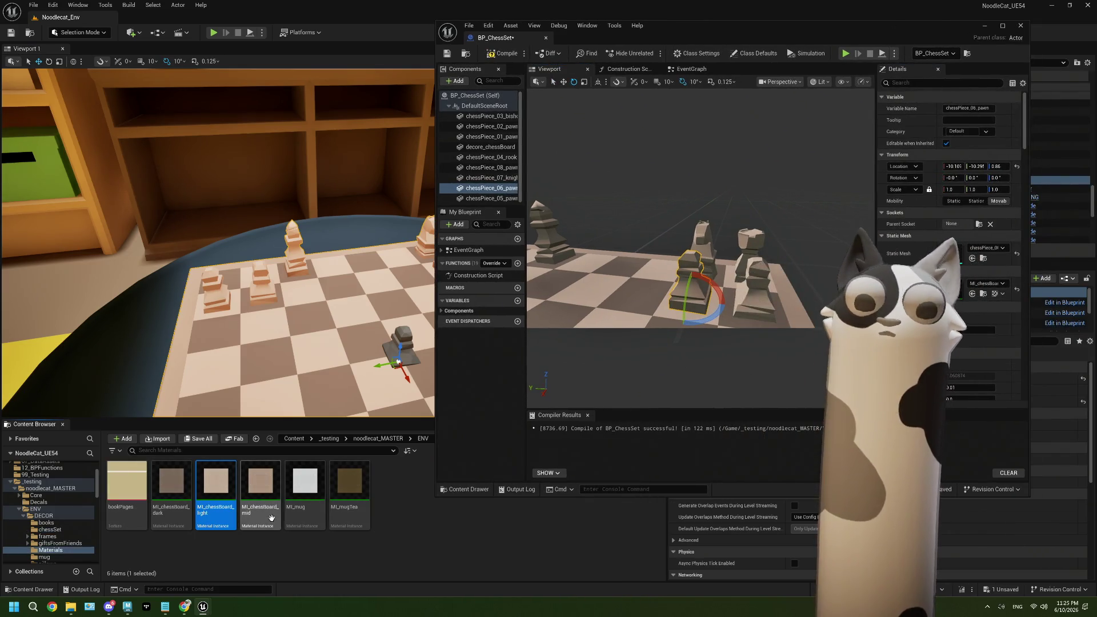
pyautogui.click(486, 198)
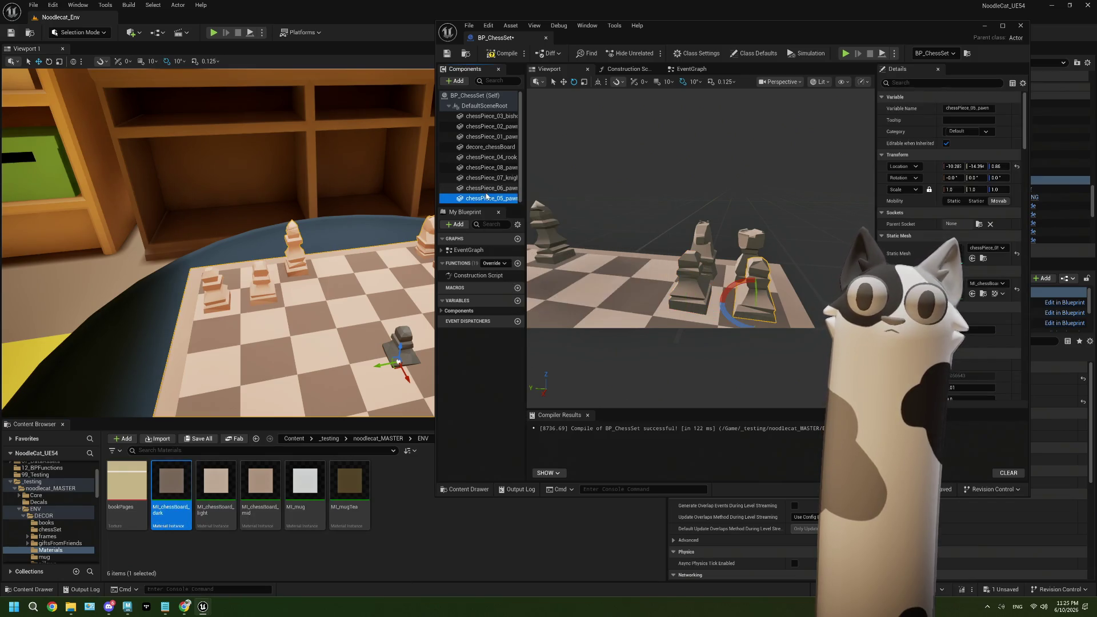
pyautogui.click(504, 171)
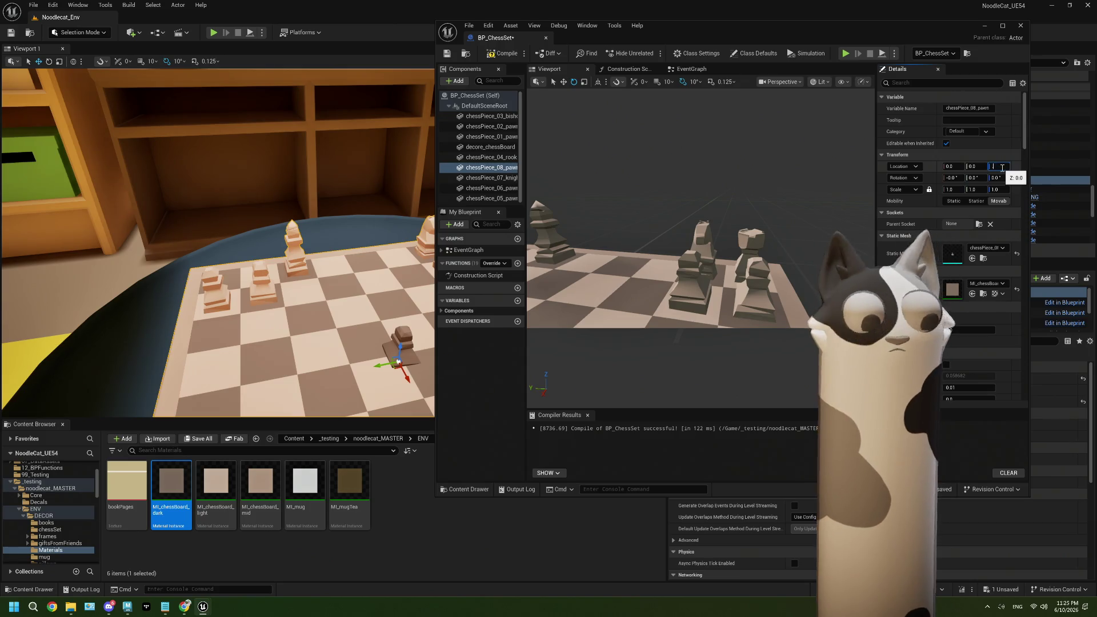
pyautogui.write('0.86')
pyautogui.press('Return')
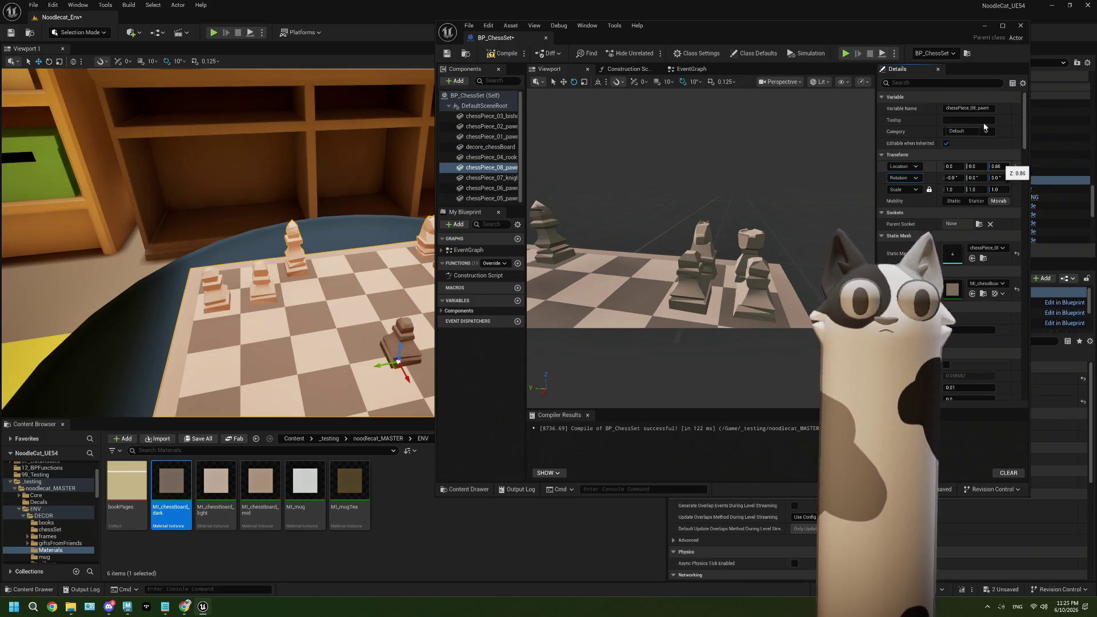
pyautogui.click(1003, 25)
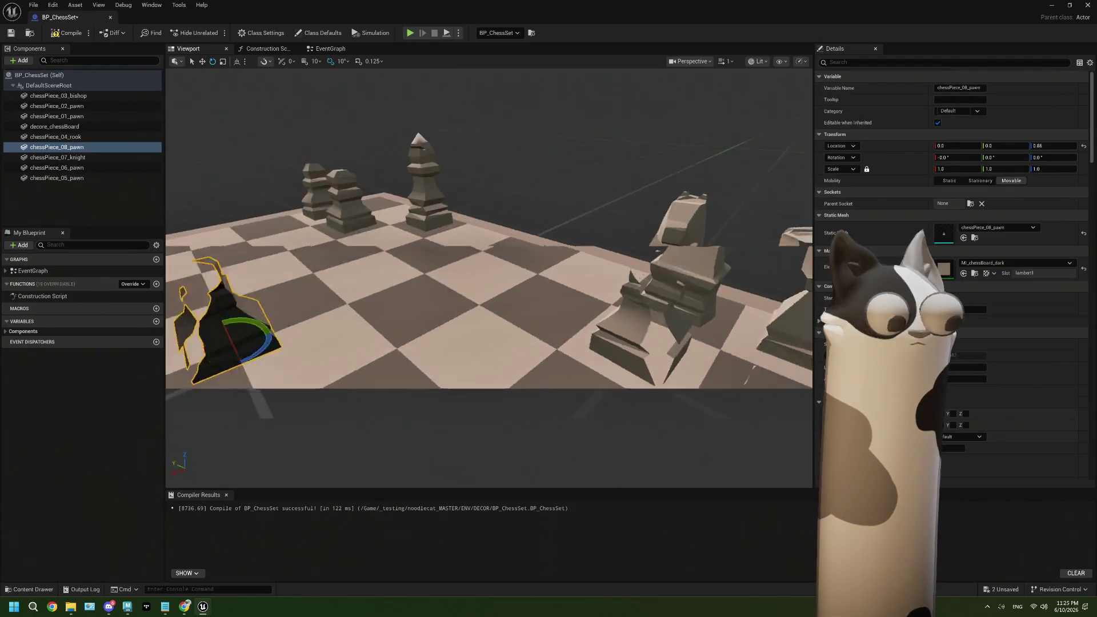
# - Move the pawn onto a board square at about 10.5, 14.5, 0.86
pyautogui.press('f')
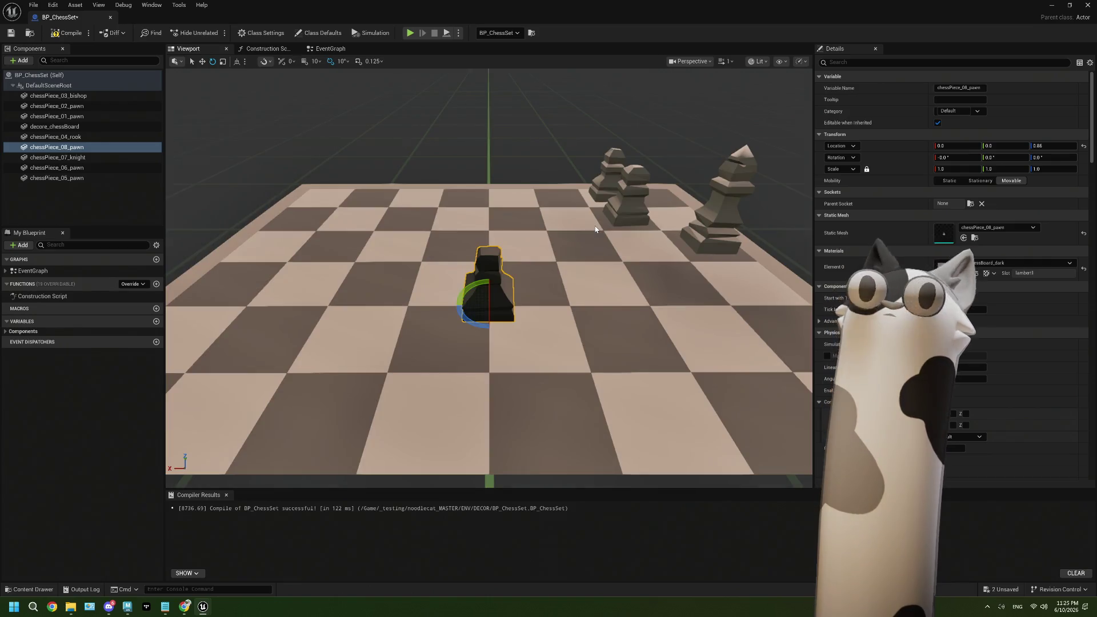
pyautogui.moveTo(595, 227)
pyautogui.mouseDown(button='right')
pyautogui.moveTo(572, 223)
pyautogui.moveTo(557, 243)
pyautogui.moveTo(588, 226)
pyautogui.mouseUp(button='right')
pyautogui.scroll(-1, 578, 223)
pyautogui.scroll(-5, 575, 223)
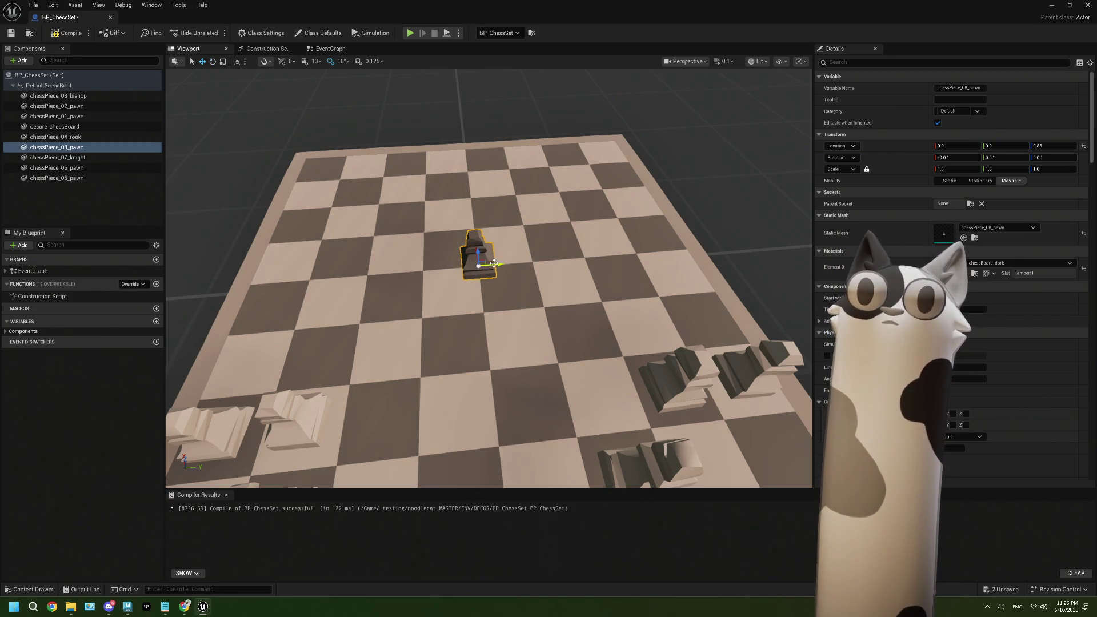
pyautogui.moveTo(494, 264)
pyautogui.mouseDown()
pyautogui.moveTo(676, 248)
pyautogui.moveTo(611, 166)
pyautogui.mouseUp()
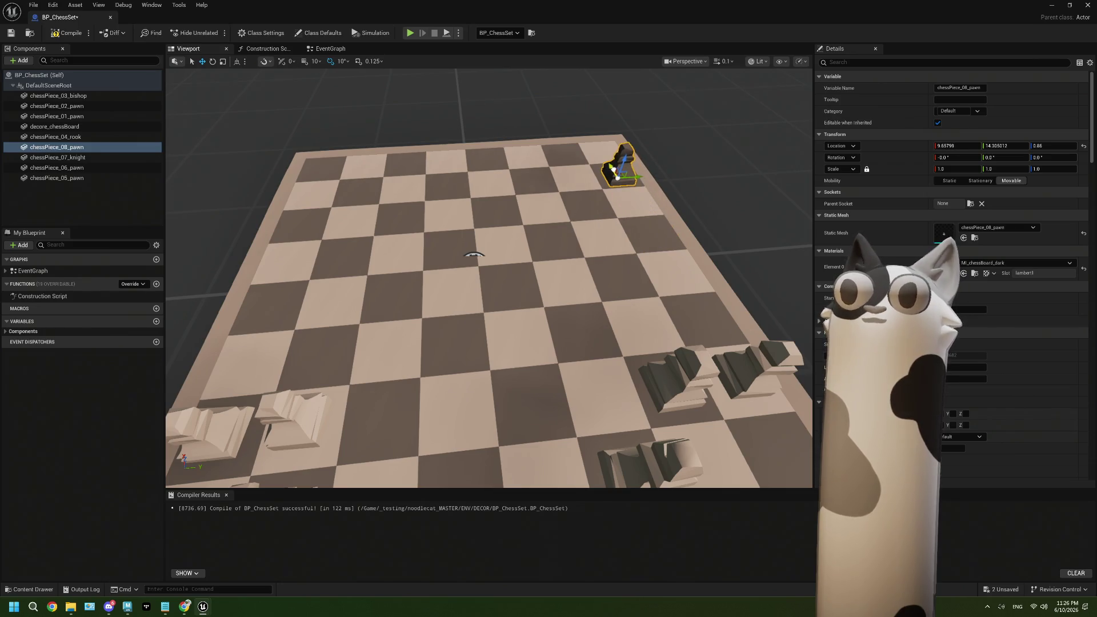
pyautogui.moveTo(613, 167)
pyautogui.mouseDown(button='right')
pyautogui.moveTo(548, 193)
pyautogui.moveTo(492, 254)
pyautogui.moveTo(515, 268)
pyautogui.moveTo(440, 254)
pyautogui.mouseUp(button='right')
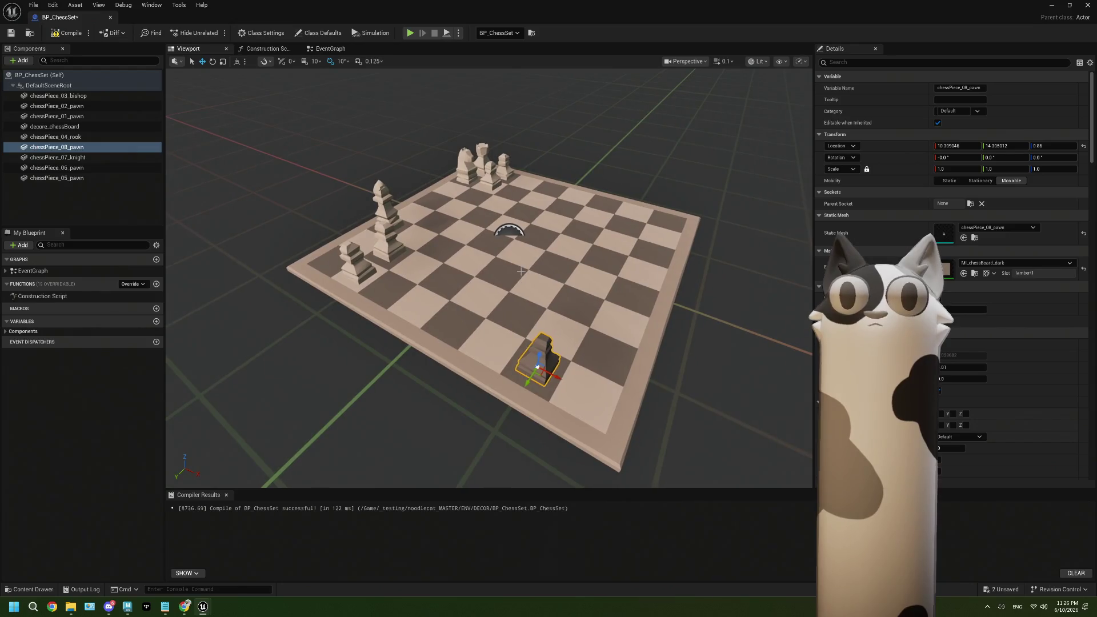
# - Compile and save BP_ChessSet, then minimize the Blueprint editor
pyautogui.click(67, 33)
pyautogui.click(10, 33)
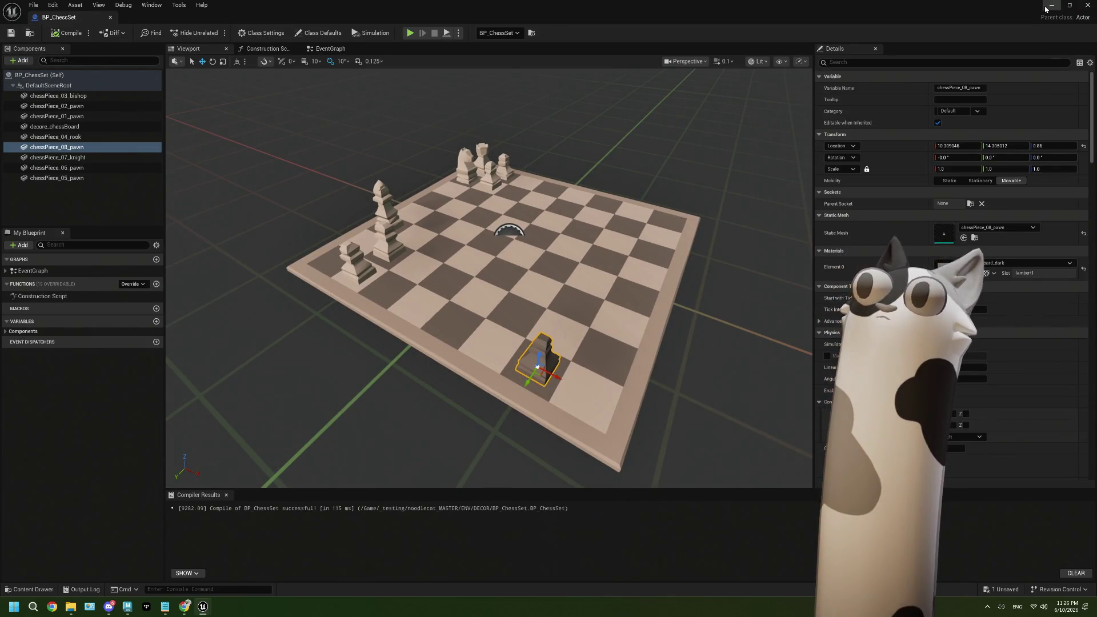
pyautogui.click(1053, 5)
pyautogui.moveTo(332, 240)
pyautogui.mouseDown(button='right')
pyautogui.moveTo(343, 238)
pyautogui.moveTo(277, 254)
pyautogui.moveTo(320, 256)
pyautogui.mouseUp(button='right')
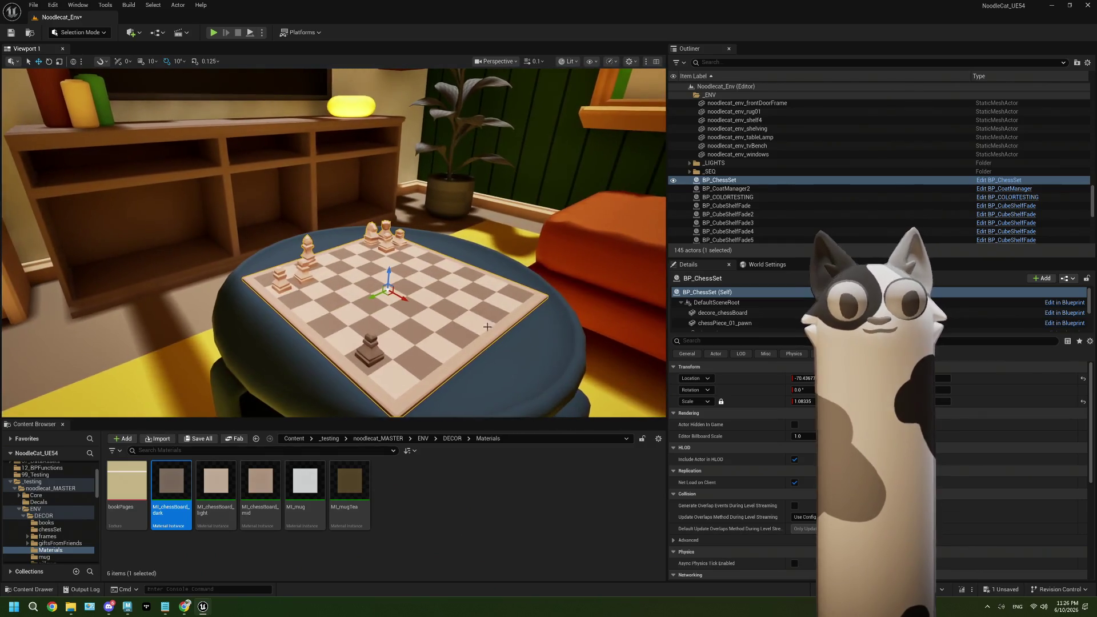
# - Look through CineCameraActor4 and select it to show its properties
pyautogui.press('Escape')
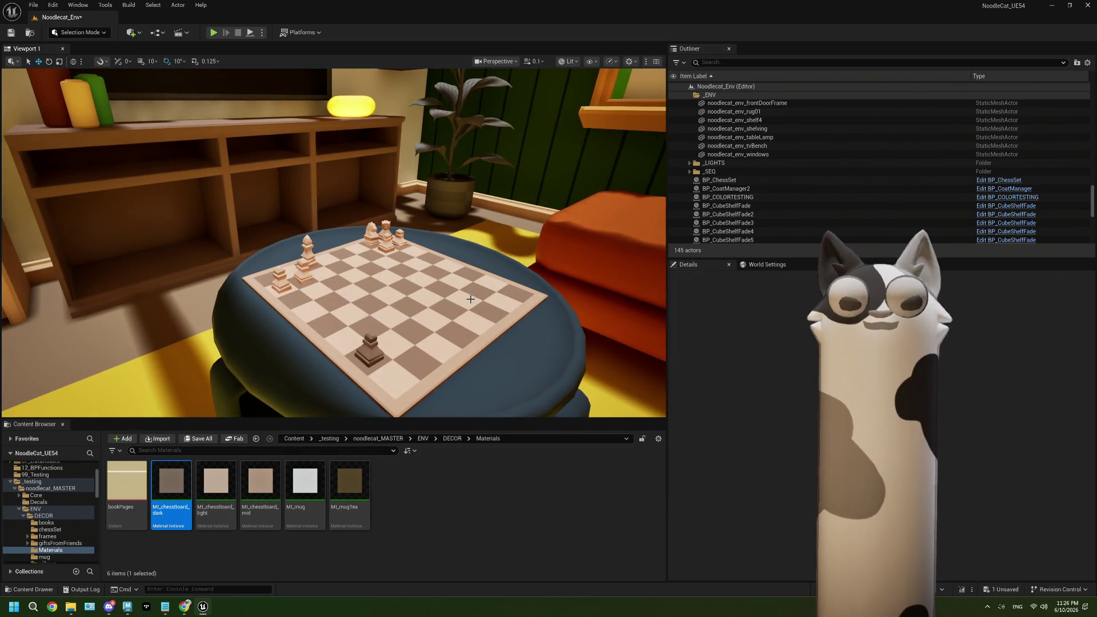
pyautogui.click(514, 62)
pyautogui.click(529, 142)
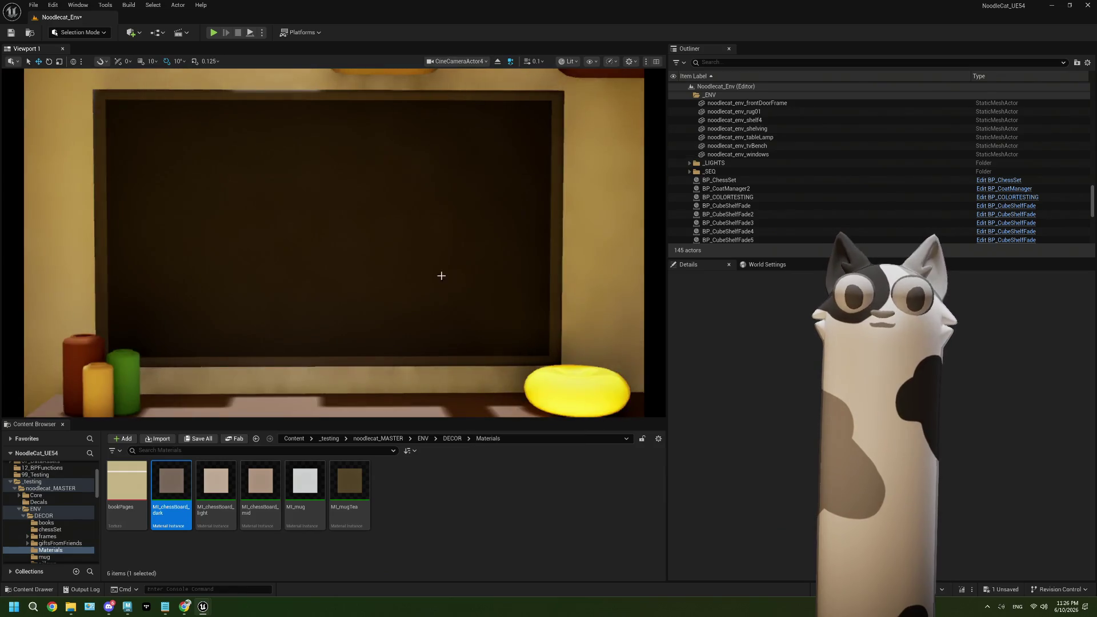
pyautogui.moveTo(333, 238)
pyautogui.mouseDown(button='right')
pyautogui.moveTo(366, 240)
pyautogui.moveTo(366, 194)
pyautogui.moveTo(323, 184)
pyautogui.mouseUp(button='right')
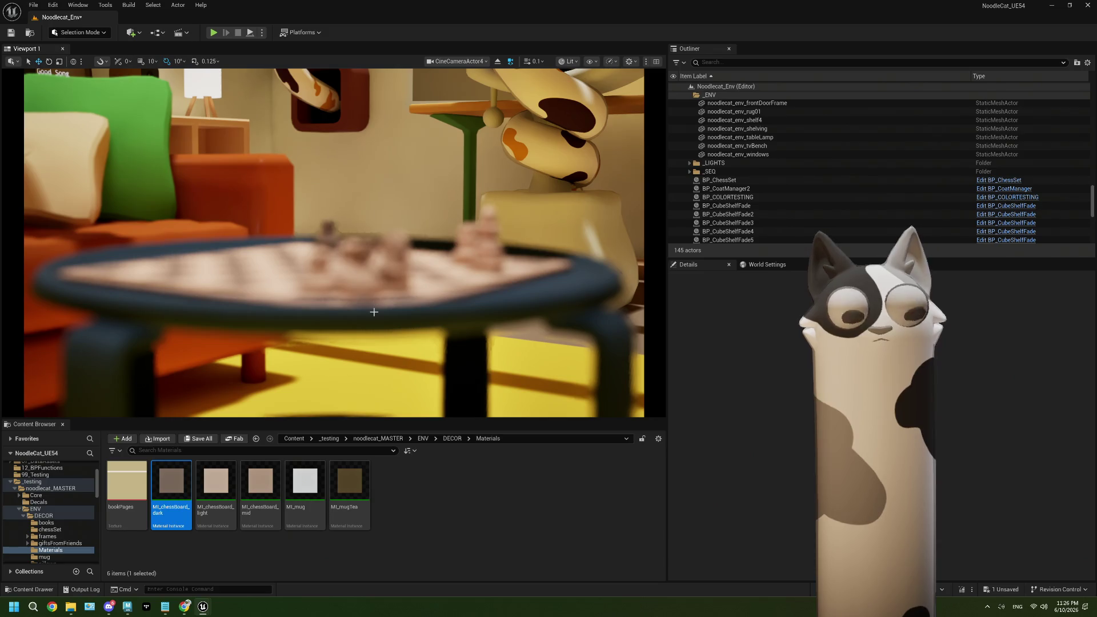
pyautogui.scroll(15, 792, 211)
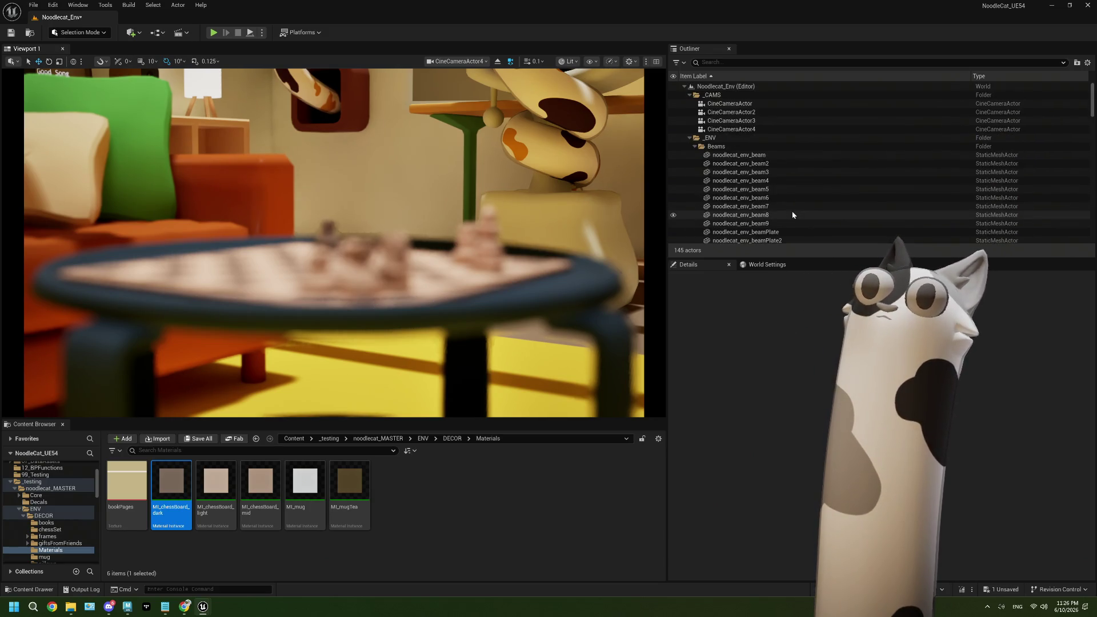
pyautogui.click(760, 129)
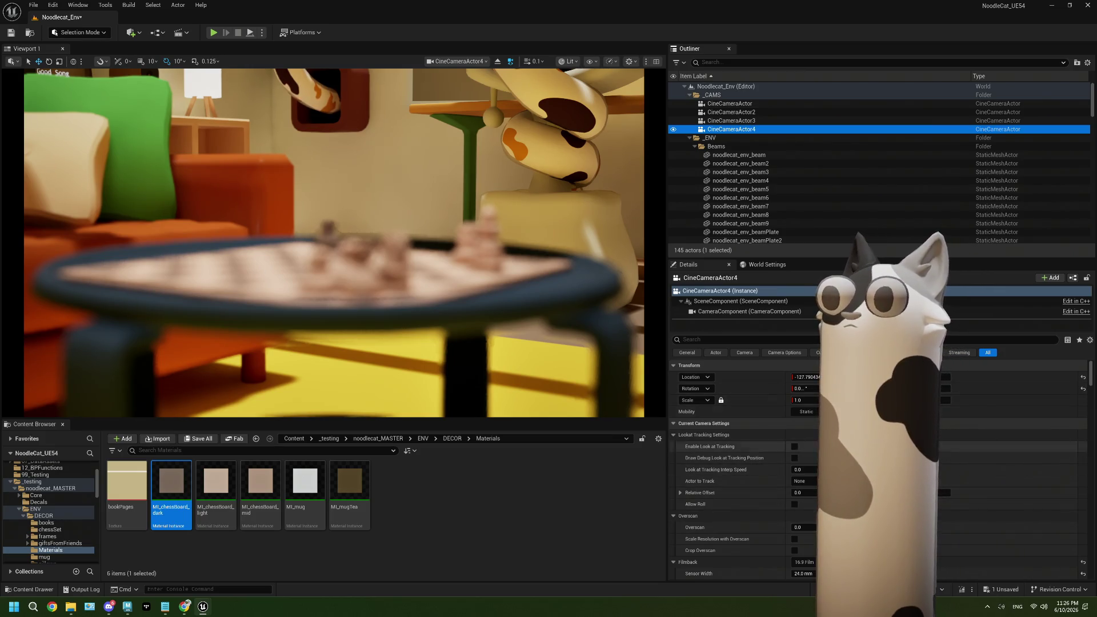
pyautogui.click(743, 340)
# - Enable Draw Debug Focus Plane and pull Manual Focus Distance to about 77.9
pyautogui.write('deb')
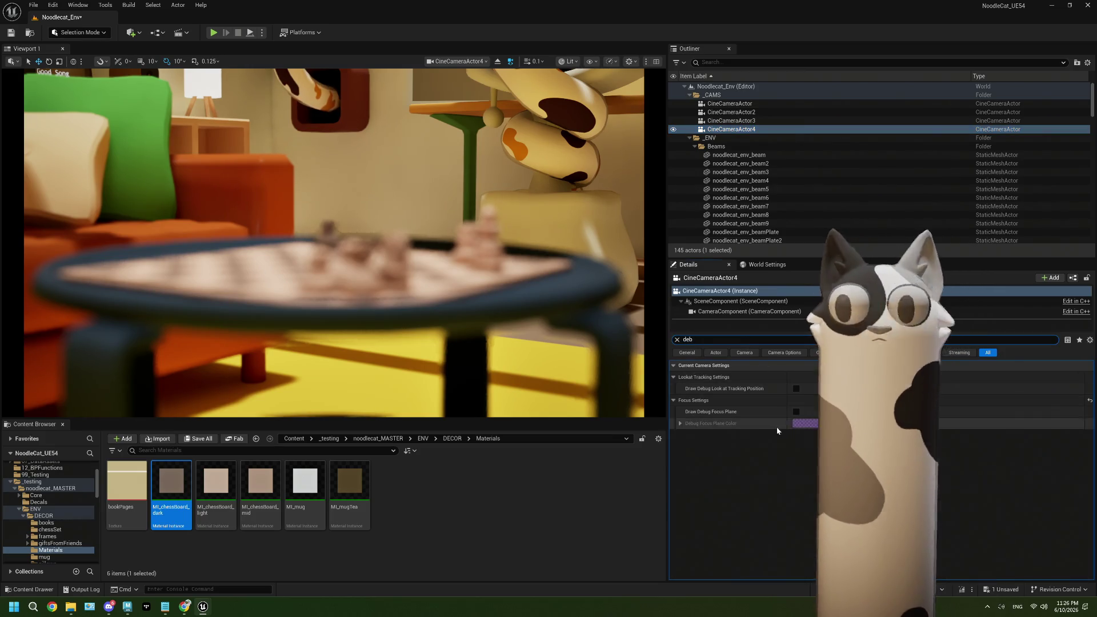
pyautogui.click(796, 412)
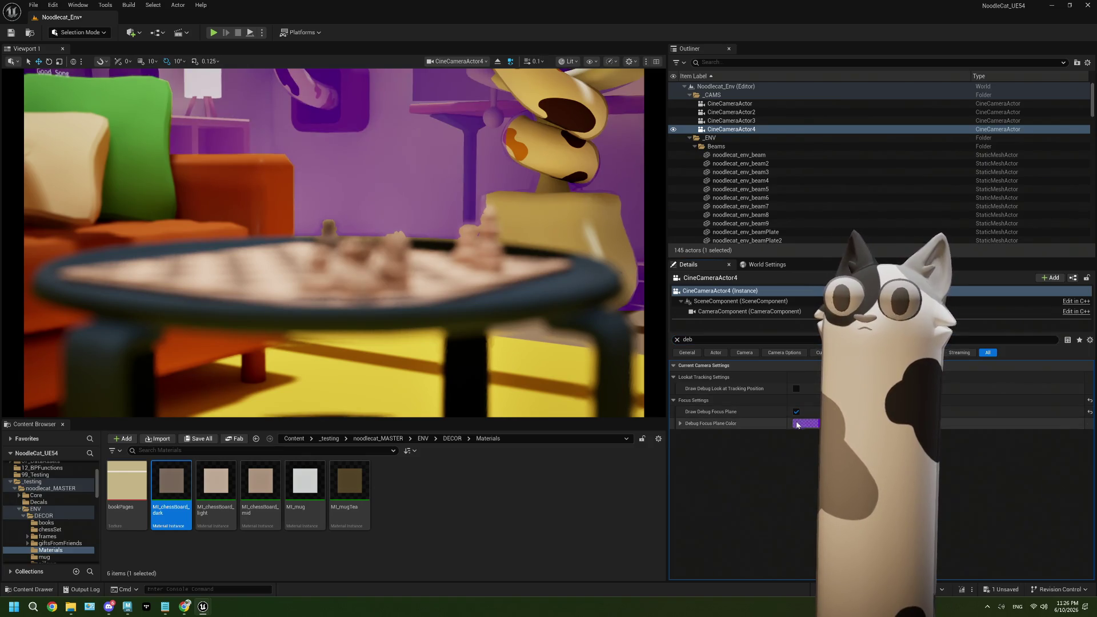
pyautogui.click(678, 339)
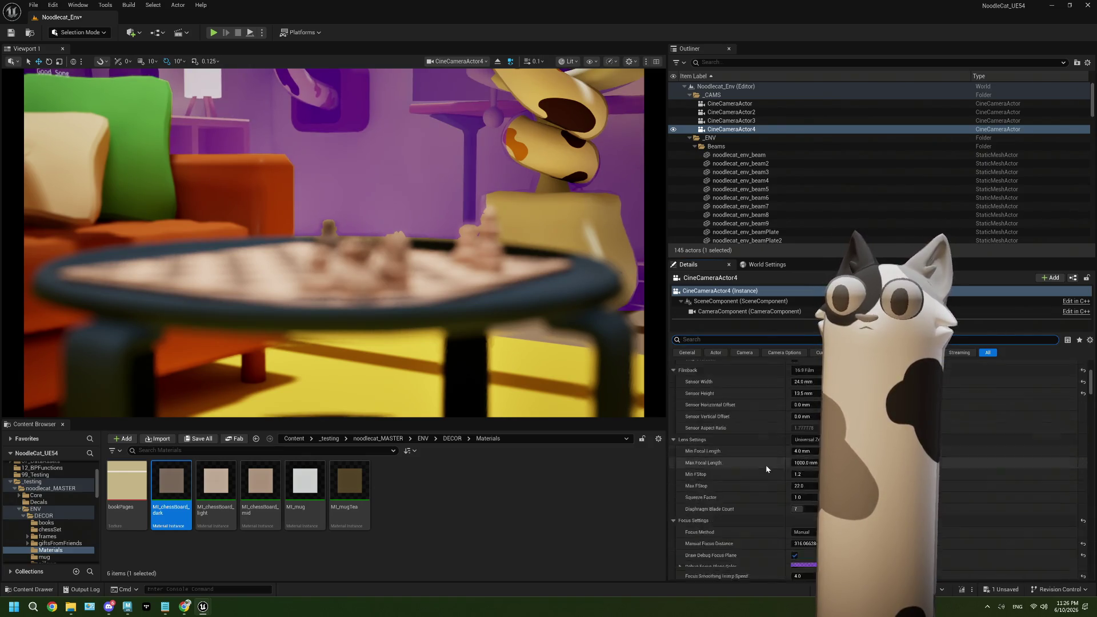
pyautogui.scroll(-5, 766, 465)
pyautogui.moveTo(805, 408); pyautogui.dragTo(740, 408)
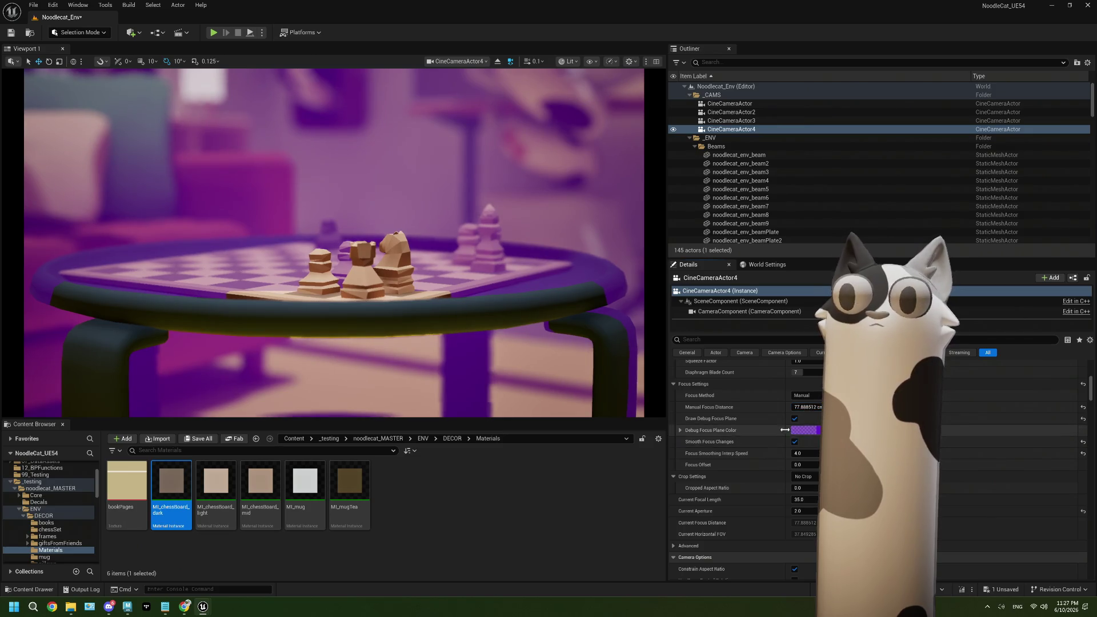
# - Turn off the debug focus plane, reframe the shot across the chess pieces, and save
pyautogui.click(795, 419)
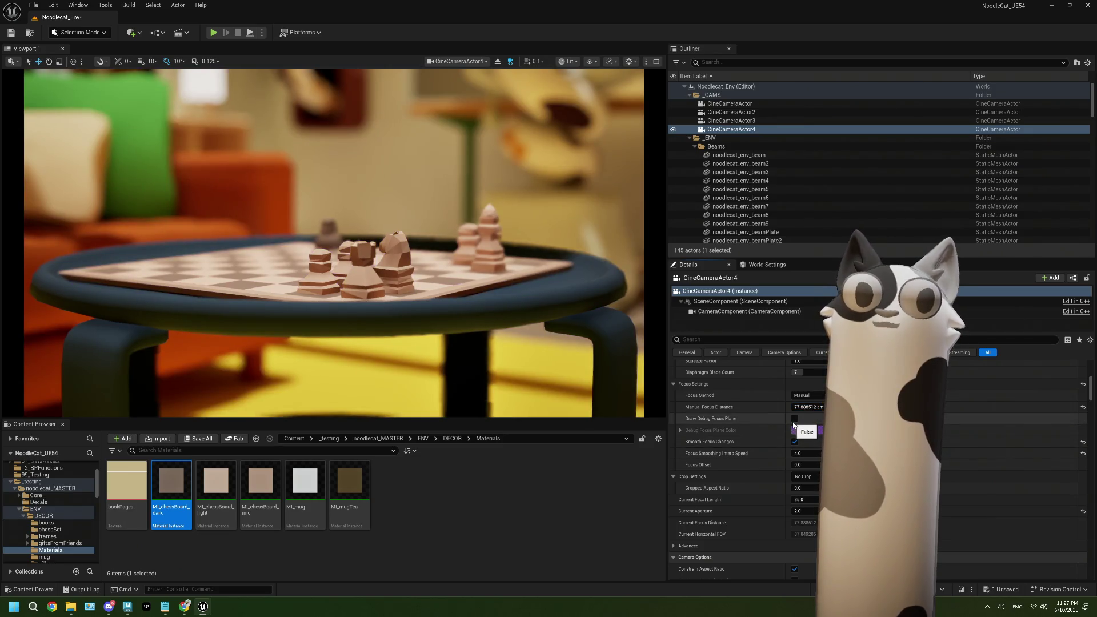
pyautogui.moveTo(343, 240)
pyautogui.mouseDown(button='right')
pyautogui.moveTo(486, 240)
pyautogui.moveTo(337, 246)
pyautogui.moveTo(332, 236)
pyautogui.moveTo(303, 249)
pyautogui.moveTo(377, 277)
pyautogui.mouseUp(button='right')
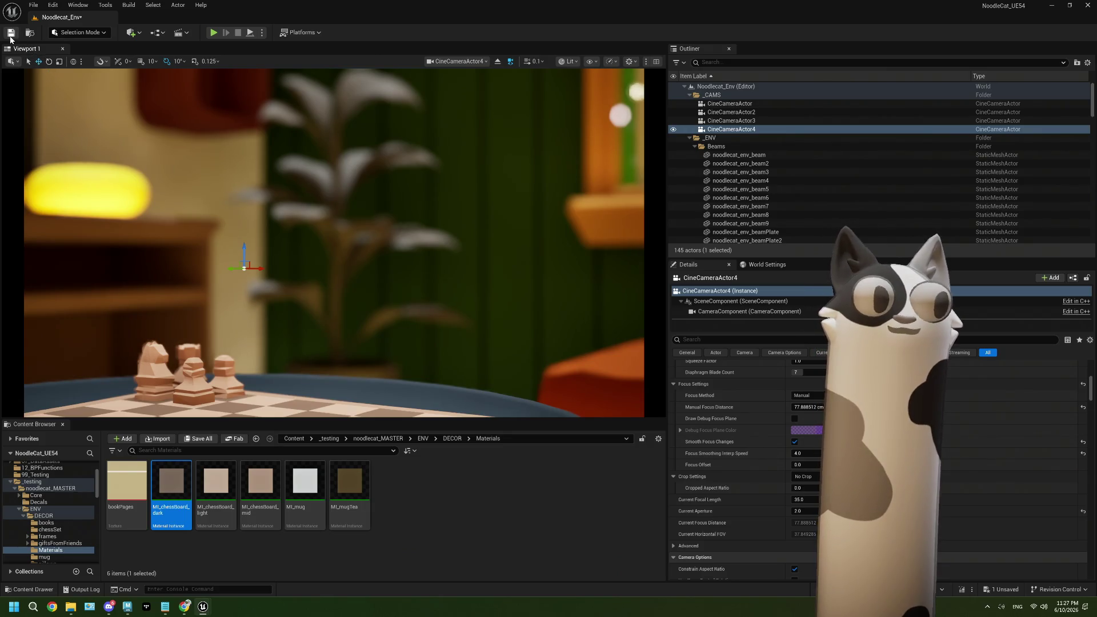
pyautogui.click(11, 35)
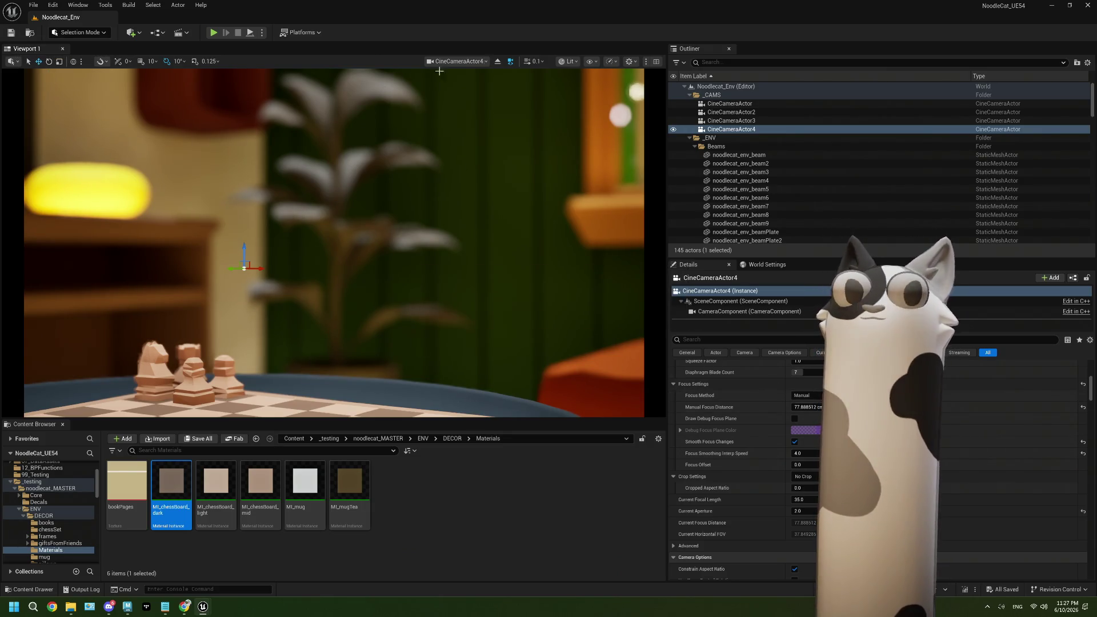
# - Stop piloting the cine camera and pull the perspective view back to show the room
pyautogui.click(497, 61)
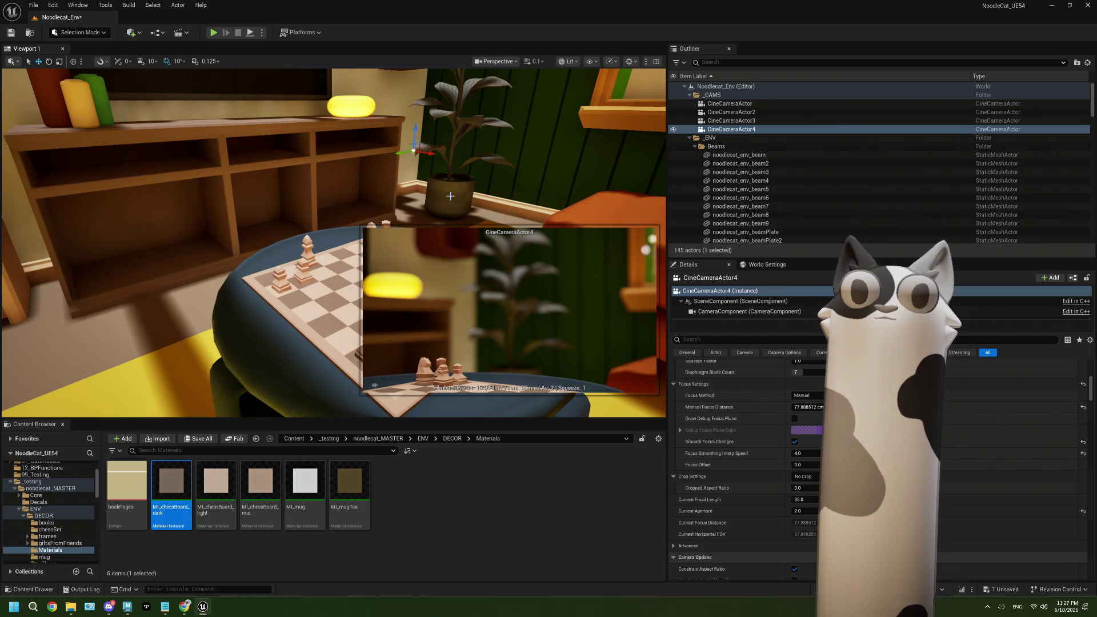
pyautogui.moveTo(257, 200); pyautogui.dragTo(297, 201, button='right')
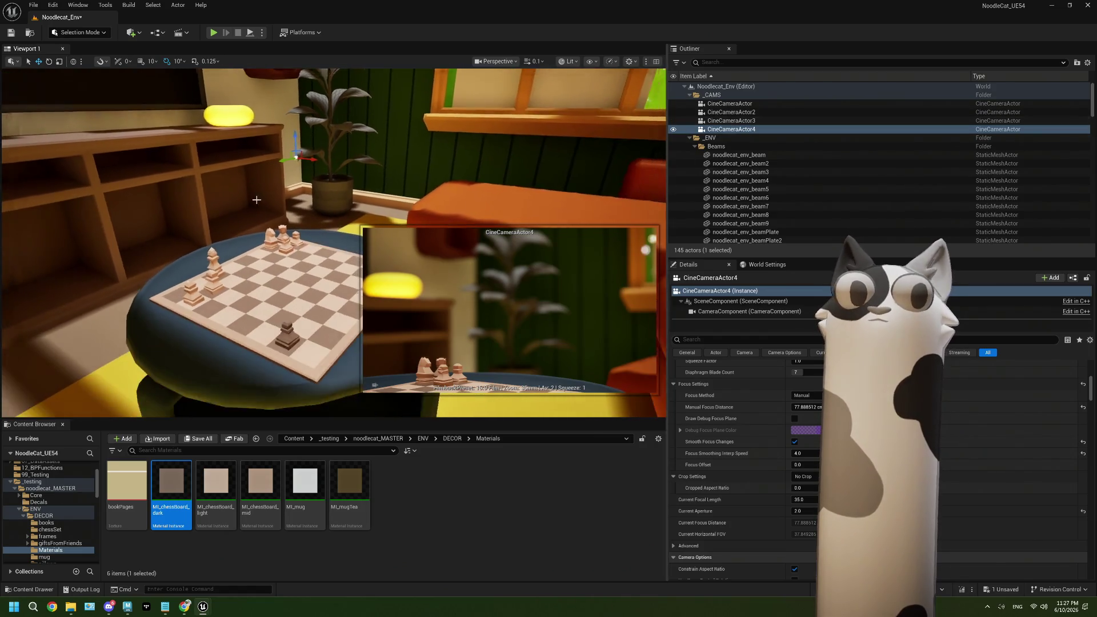
pyautogui.click(275, 297)
pyautogui.scroll(-8, 274, 298)
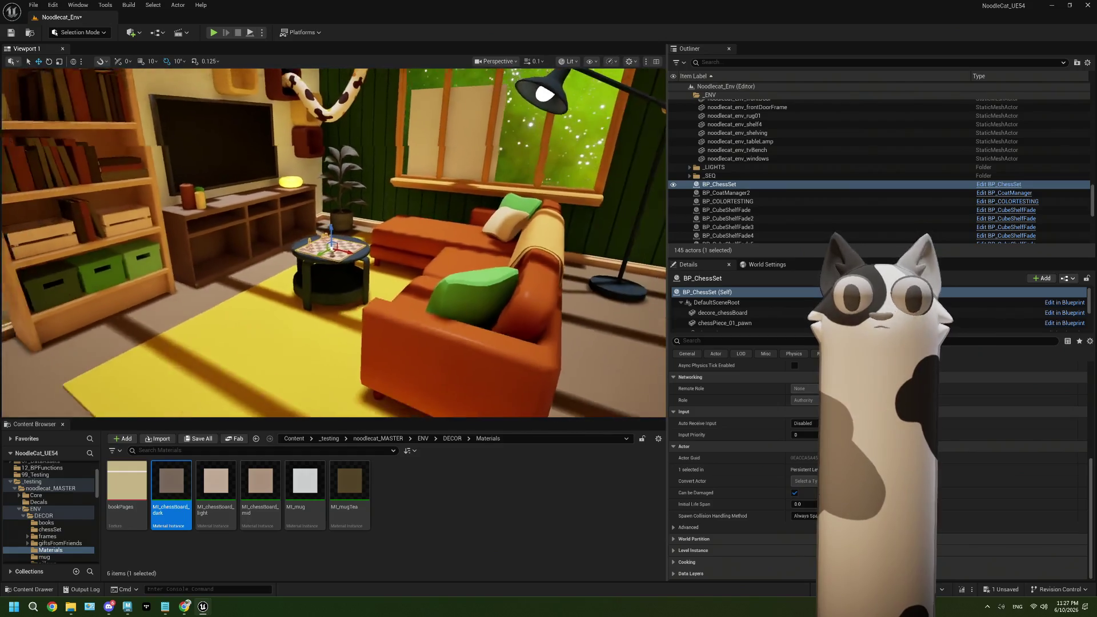
pyautogui.moveTo(427, 251); pyautogui.dragTo(427, 252, button='right')
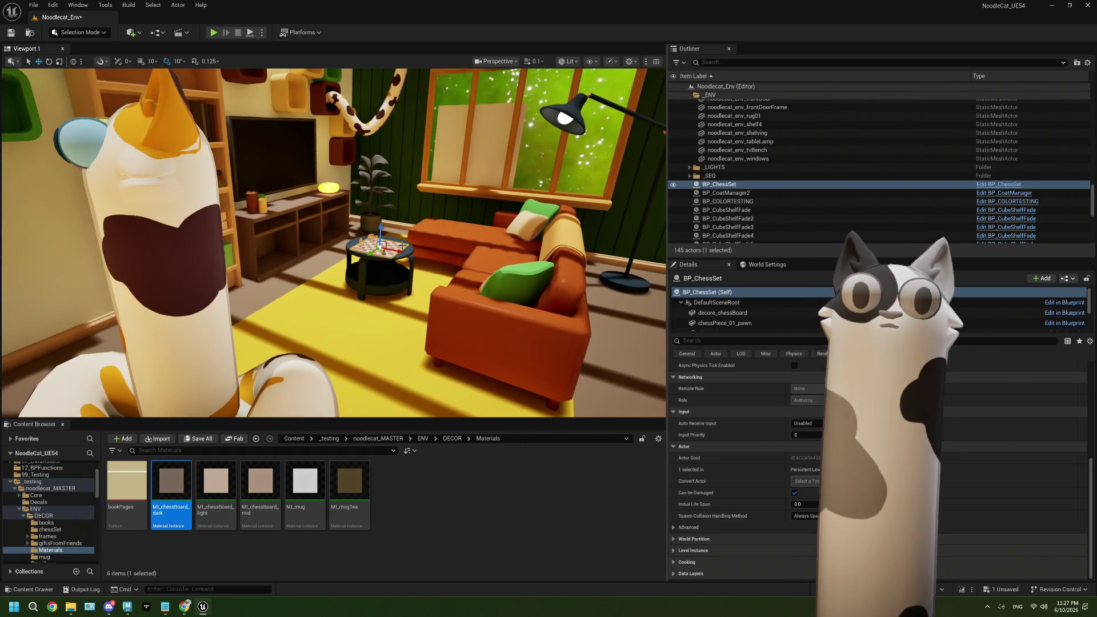
pyautogui.press('Escape')
pyautogui.moveTo(542, 292); pyautogui.dragTo(542, 292, button='right')
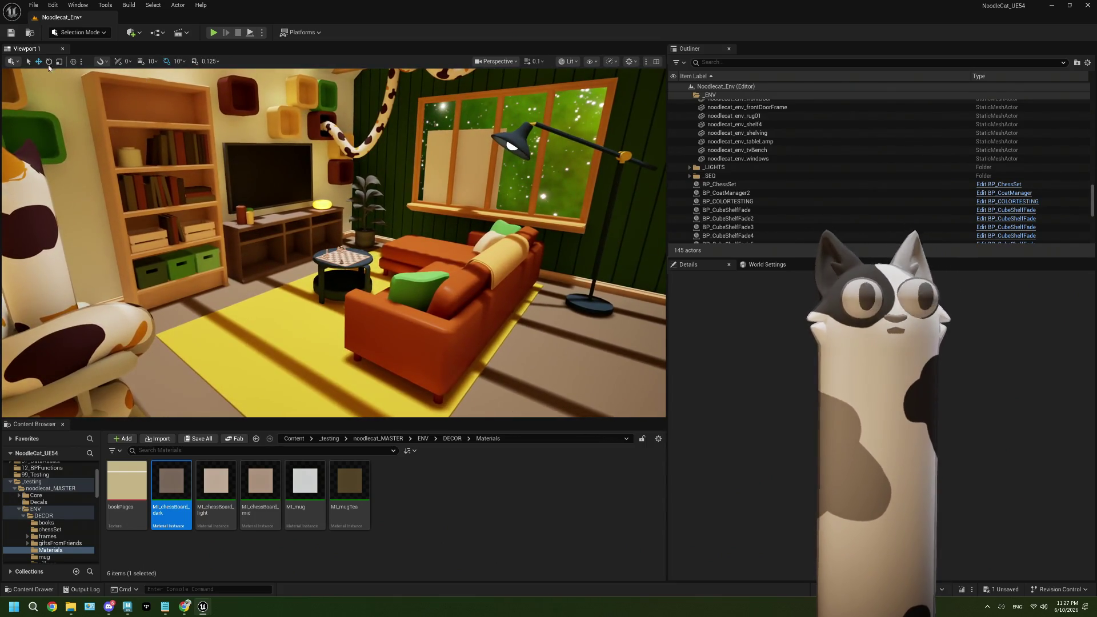
# - Save the level and switch back to Maya
pyautogui.click(11, 33)
pyautogui.click(472, 499)
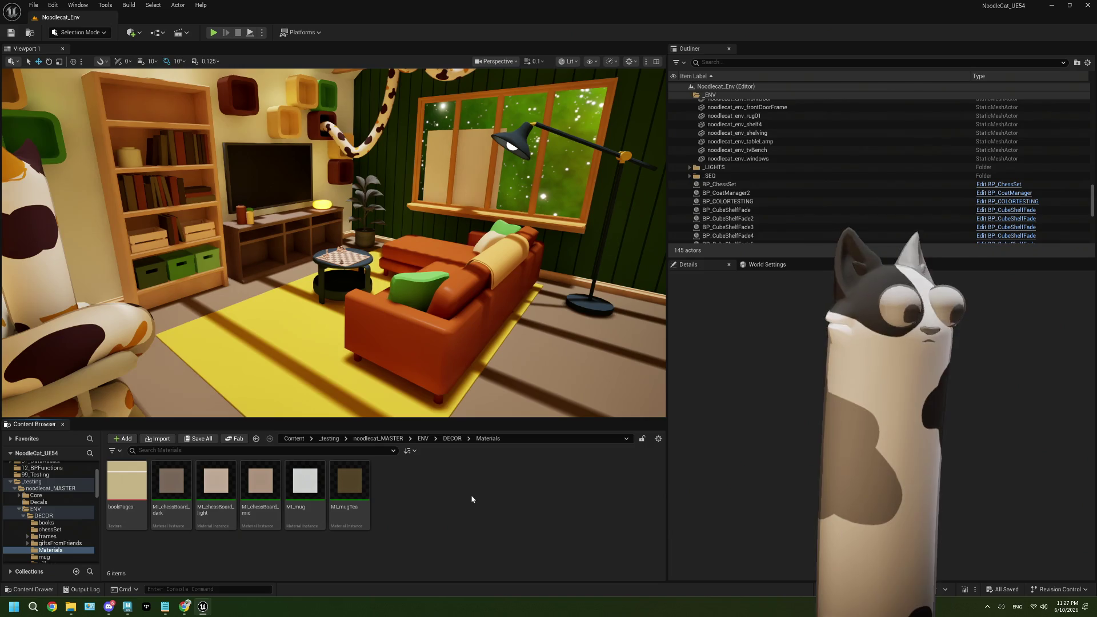
pyautogui.click(136, 610)
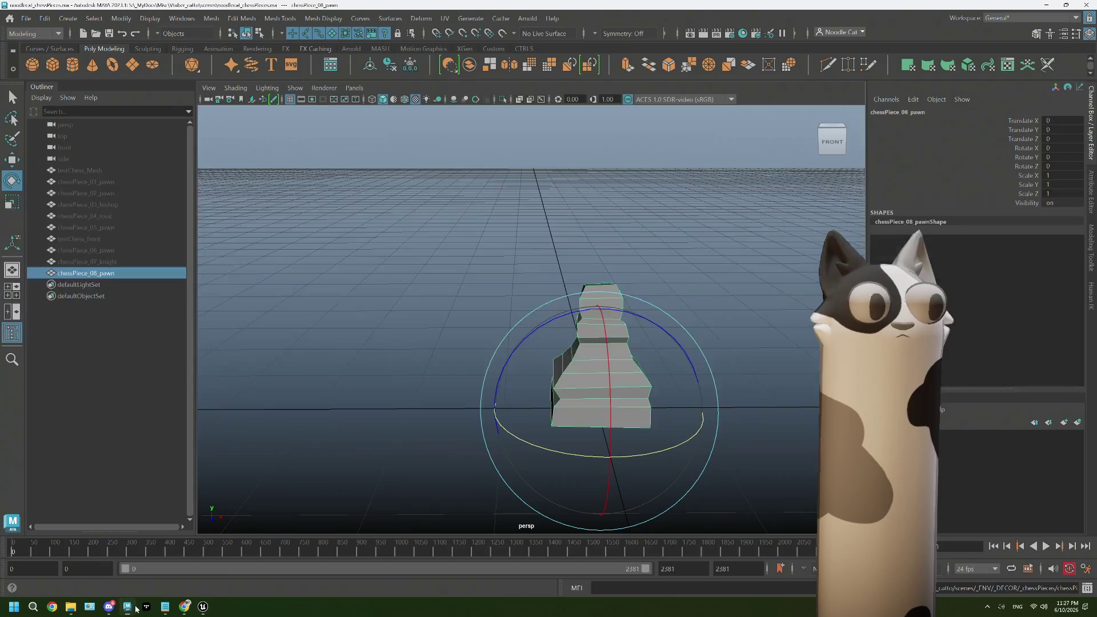
# - Hide chessPiece_08_pawn and unhide the testChess_front scanned mesh
pyautogui.press('h')
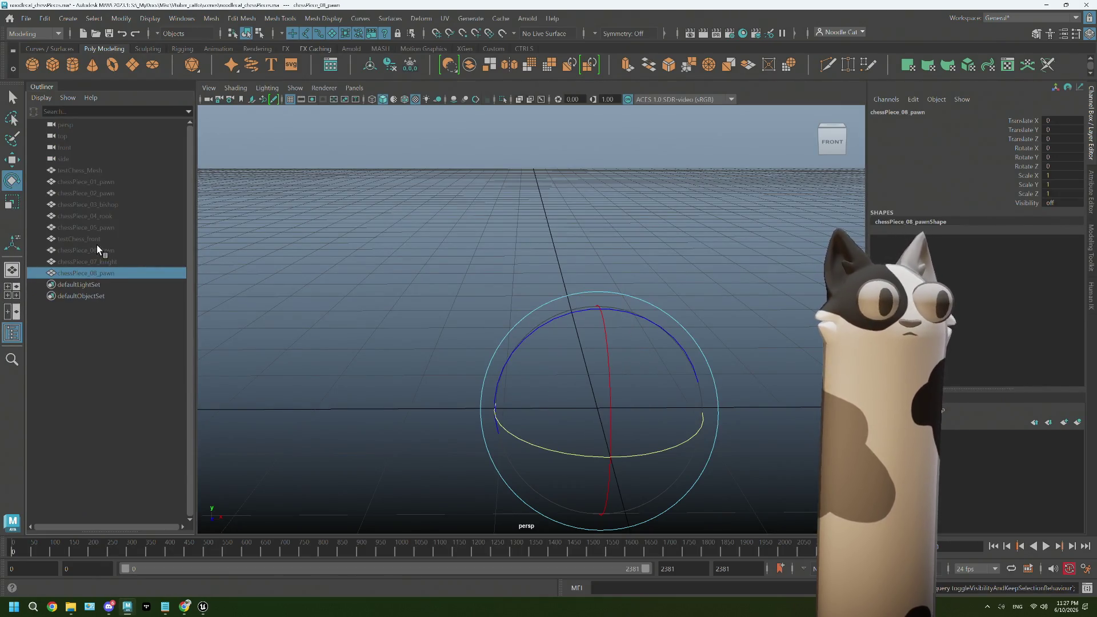
pyautogui.click(98, 239)
pyautogui.press('h')
pyautogui.moveTo(671, 350)
pyautogui.keyDown('alt'); pyautogui.mouseDown()
pyautogui.moveTo(715, 371)
pyautogui.moveTo(686, 377)
pyautogui.mouseUp(); pyautogui.keyUp('alt')
# - Delete the leftmost pawn from the testChess_front scan, leaving the other pawn and the knight
pyautogui.moveTo(426, 313); pyautogui.dragTo(424, 311, button='right')
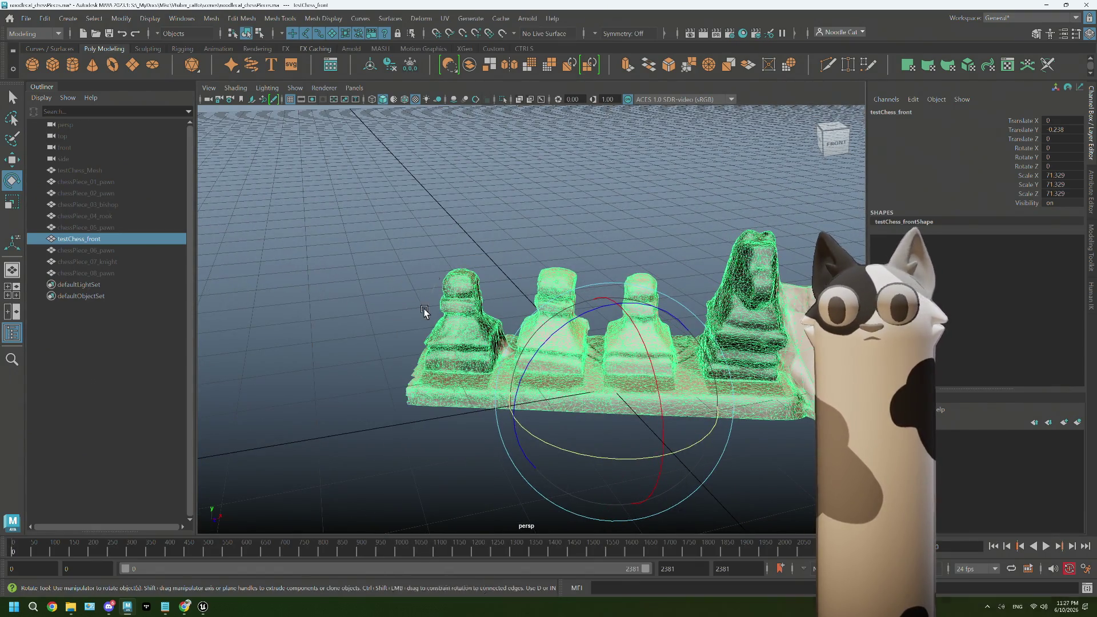
pyautogui.click(425, 311)
pyautogui.keyDown('alt'); pyautogui.moveTo(424, 312); pyautogui.dragTo(447, 311); pyautogui.keyUp('alt')
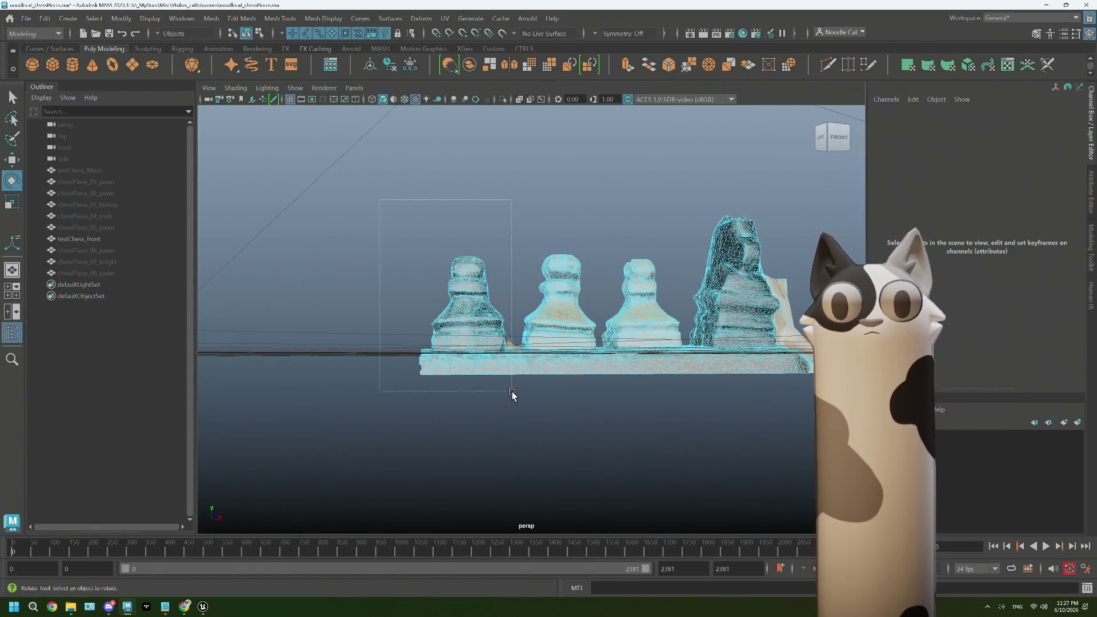
pyautogui.moveTo(514, 398); pyautogui.dragTo(514, 399)
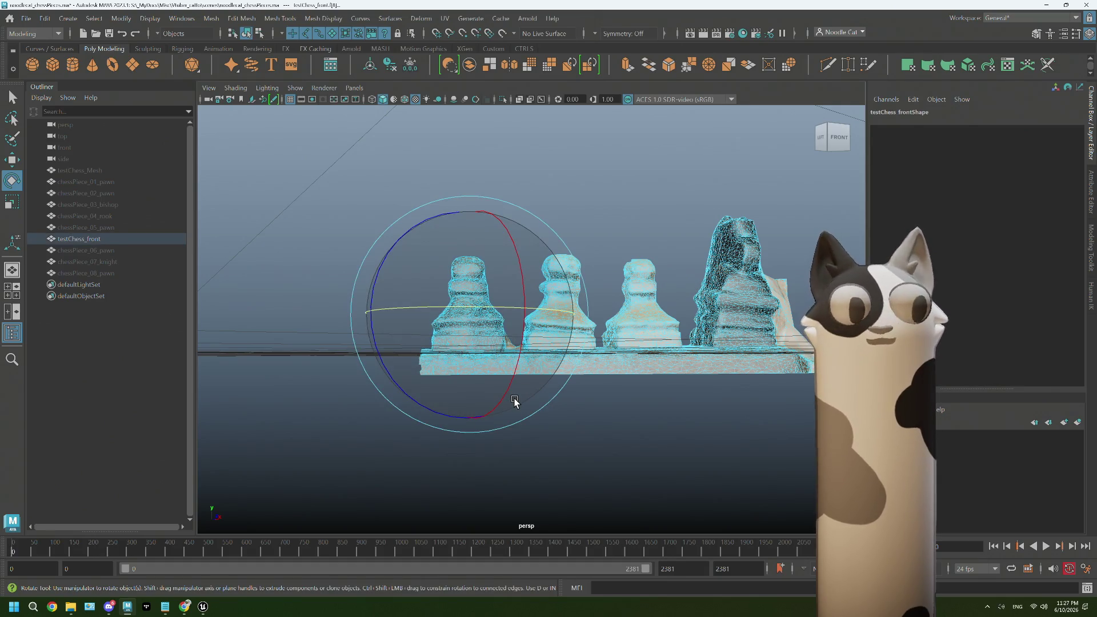
pyautogui.press('Delete')
pyautogui.moveTo(522, 359)
pyautogui.keyDown('alt'); pyautogui.mouseDown()
pyautogui.moveTo(480, 355)
pyautogui.moveTo(537, 384)
pyautogui.mouseUp(); pyautogui.keyUp('alt')
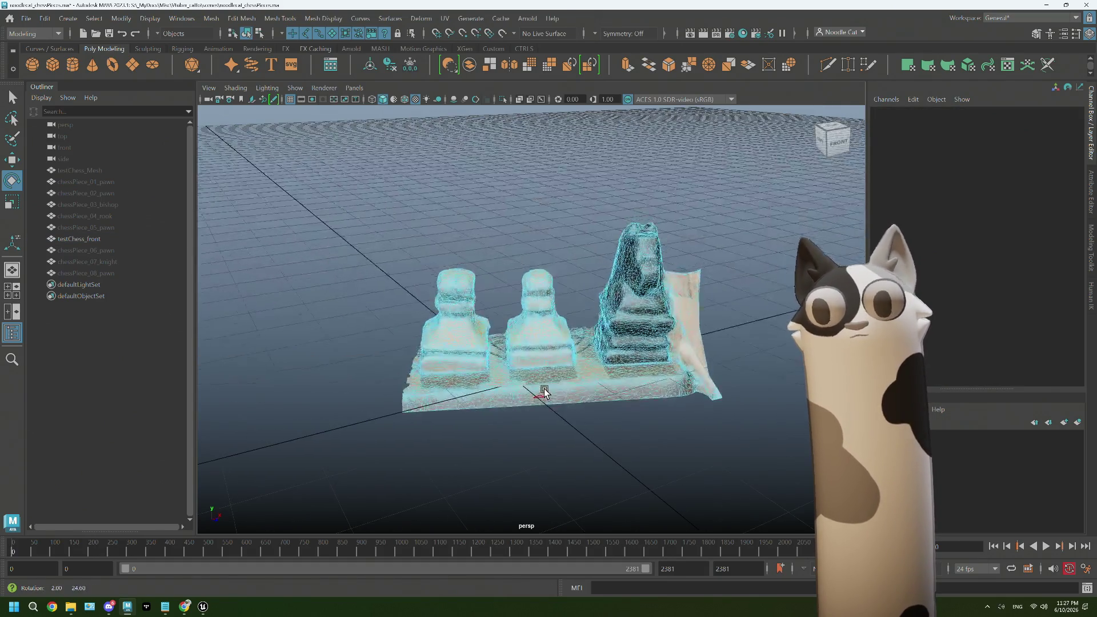
pyautogui.moveTo(530, 241); pyautogui.dragTo(578, 222, button='right')
pyautogui.click(578, 222)
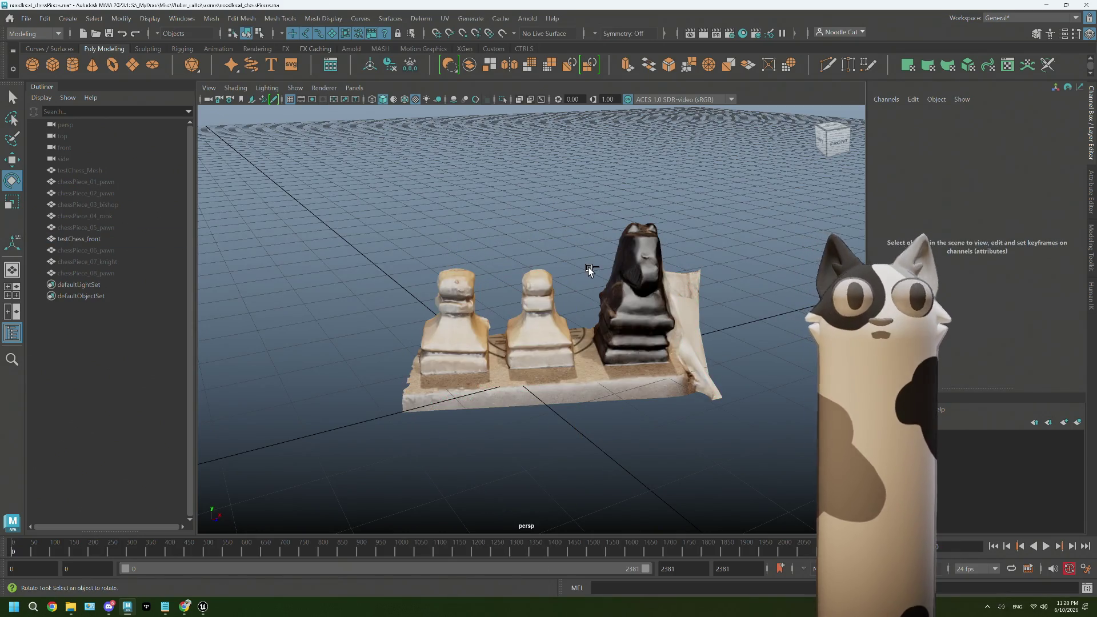